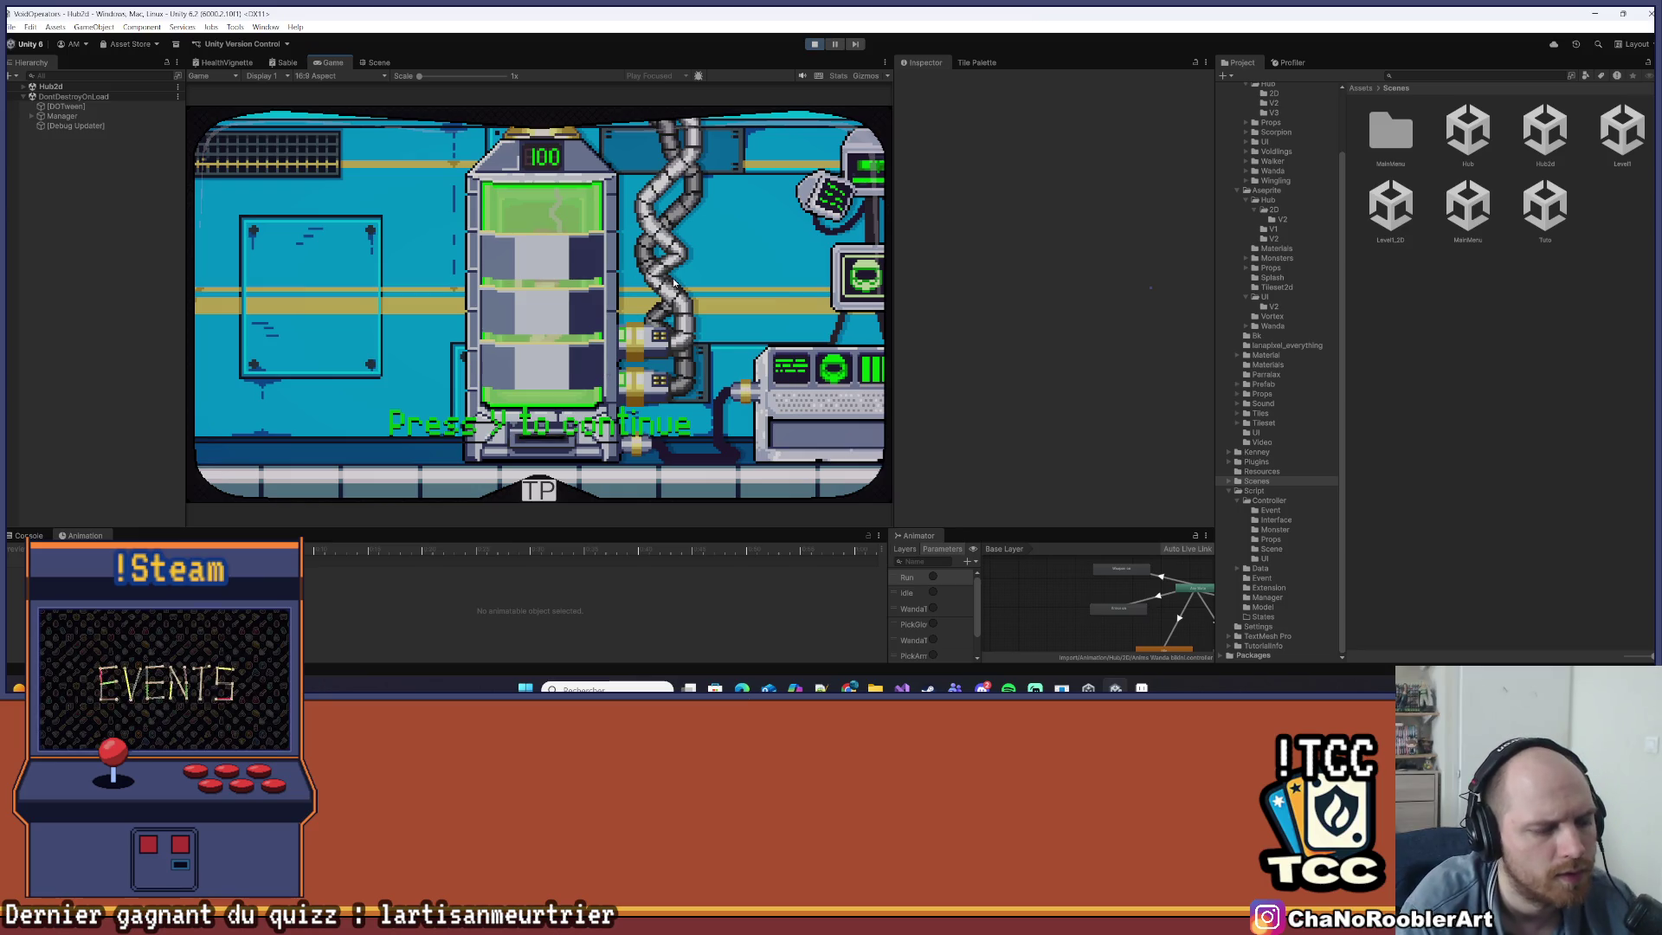
- Continue past the intro prompt with Y, then stop Play mode
key("y")
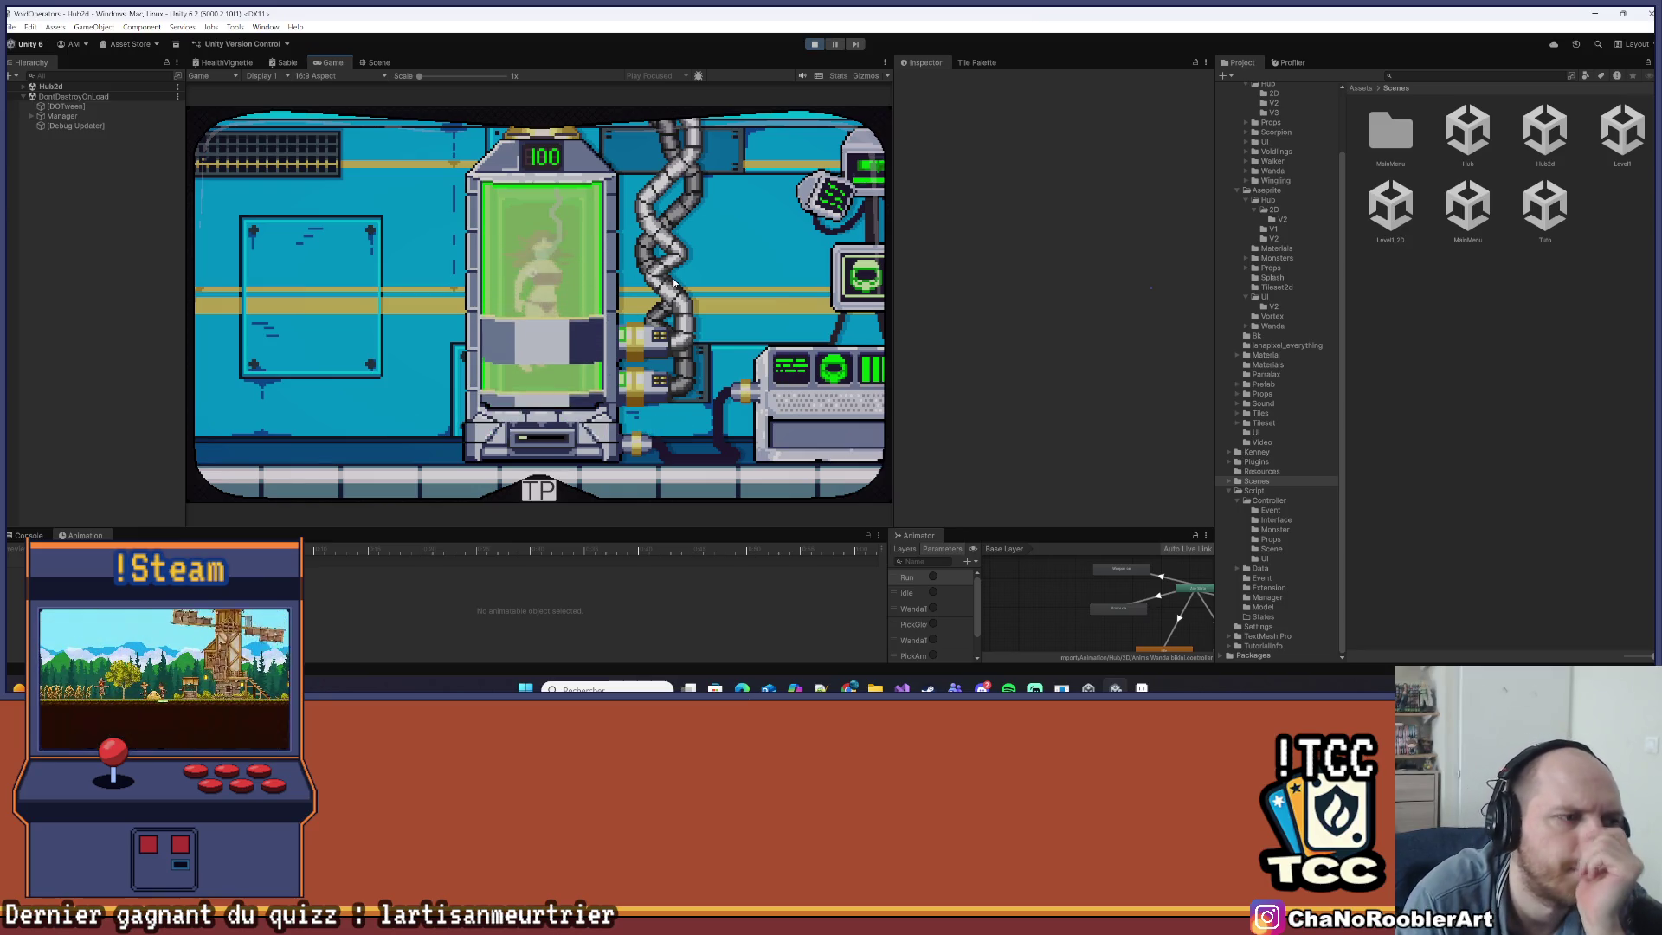
left_click(814, 44)
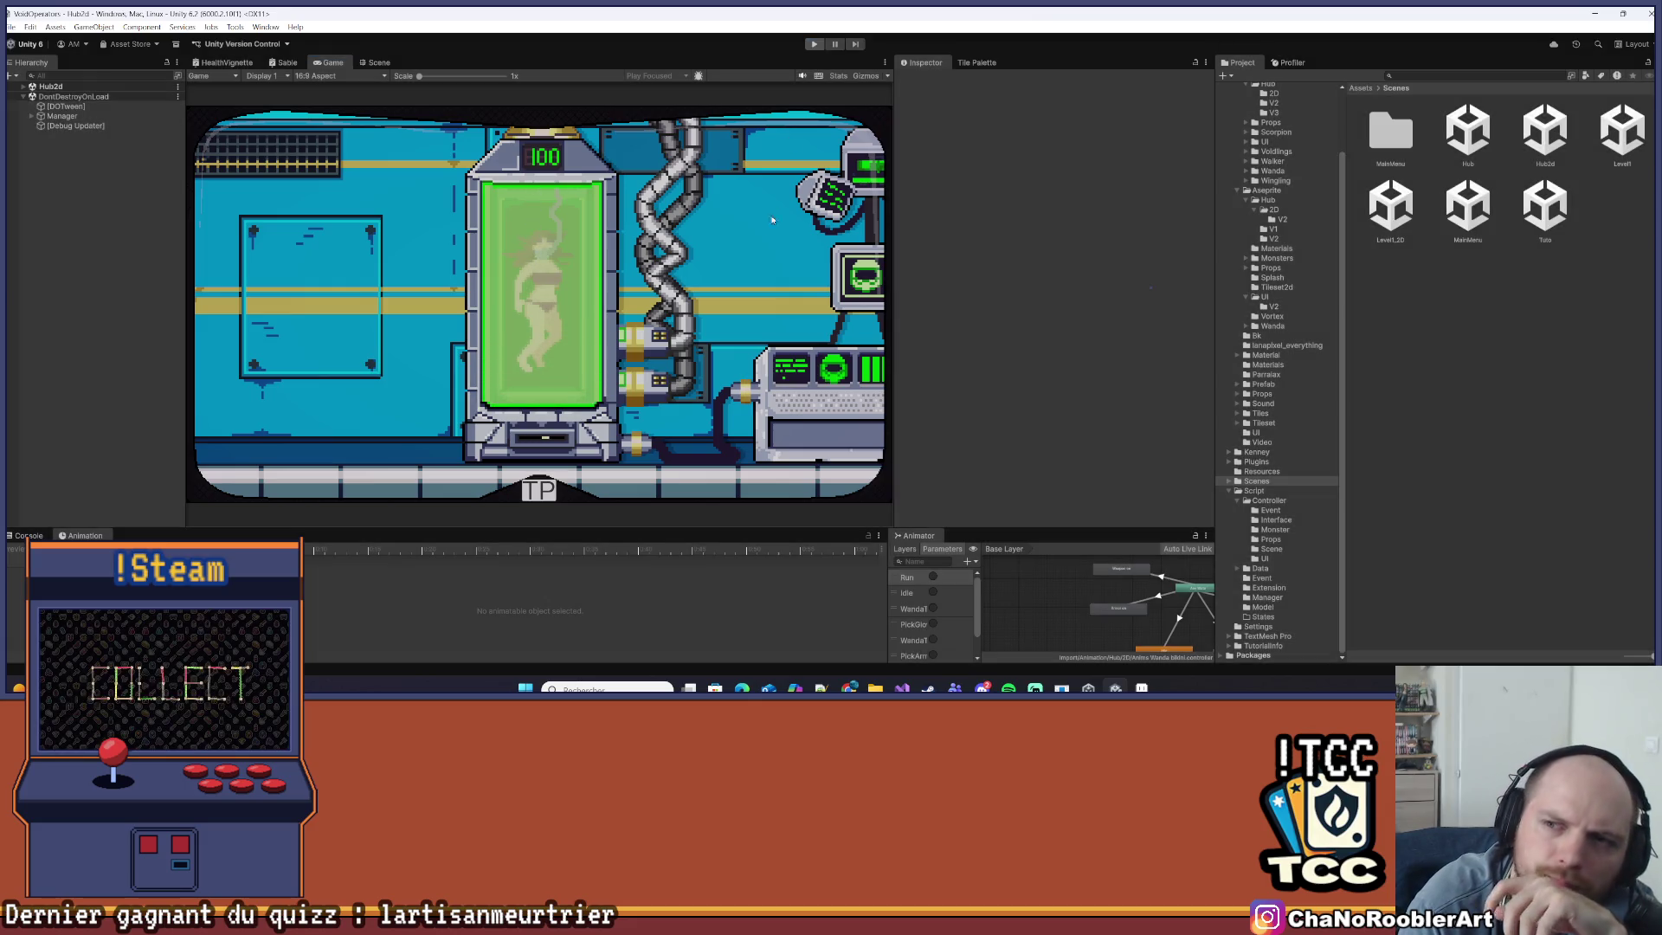
- Dismiss the play-mode changes prompt and save the MainMenu scene via File > Save
left_click(939, 272)
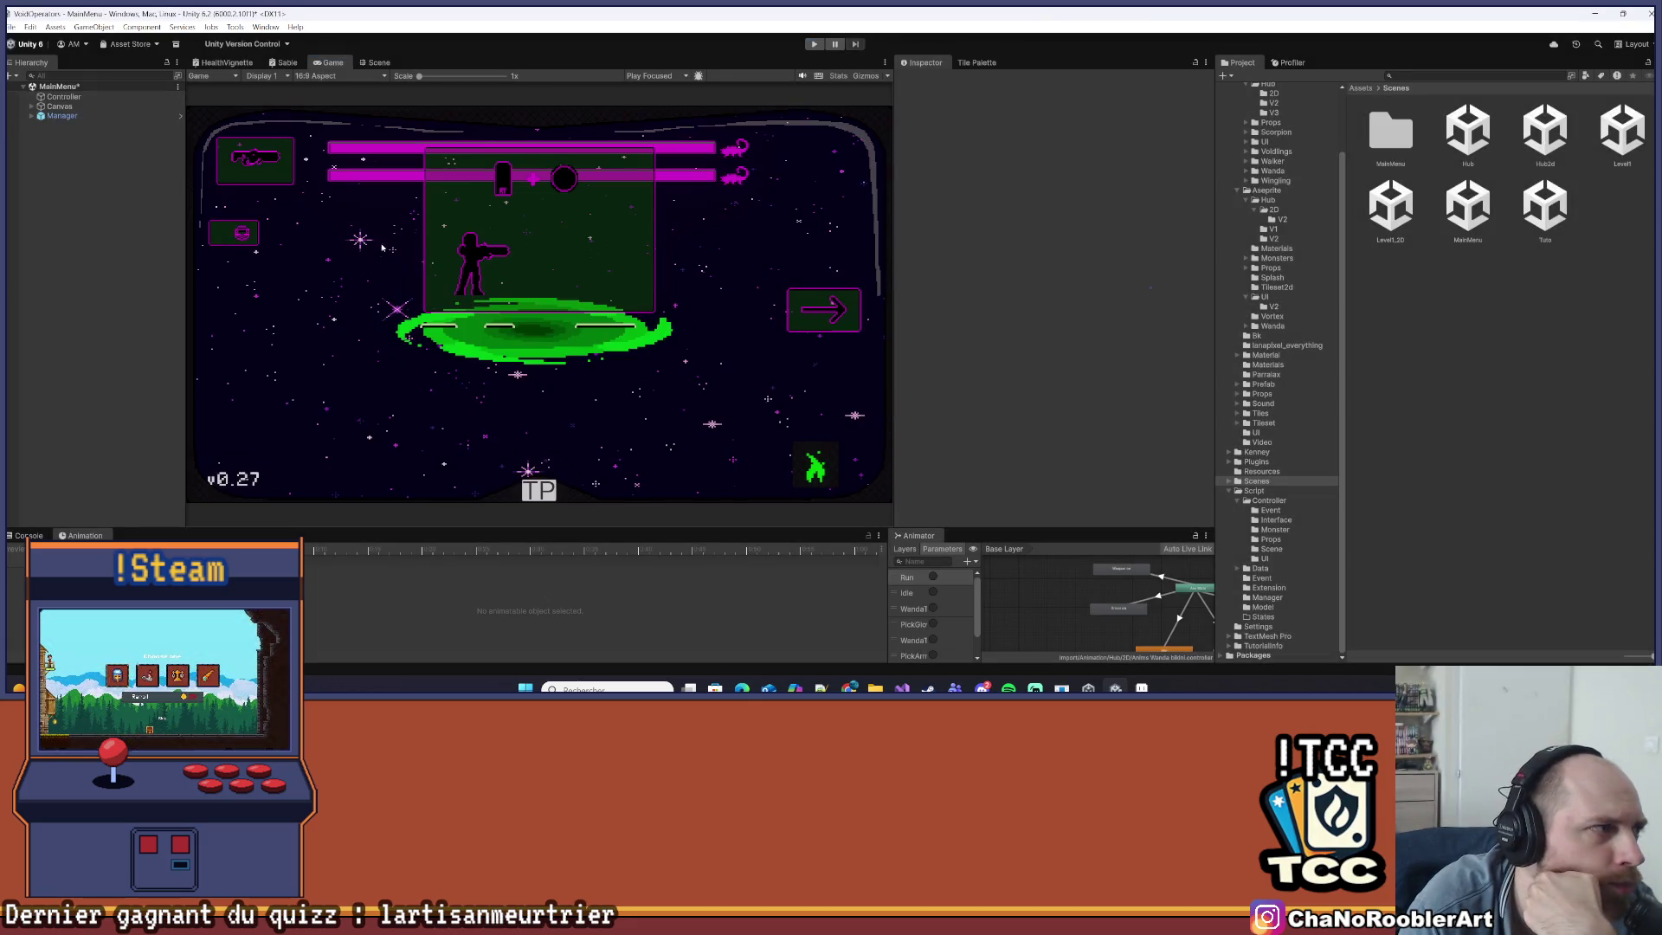
left_click(11, 27)
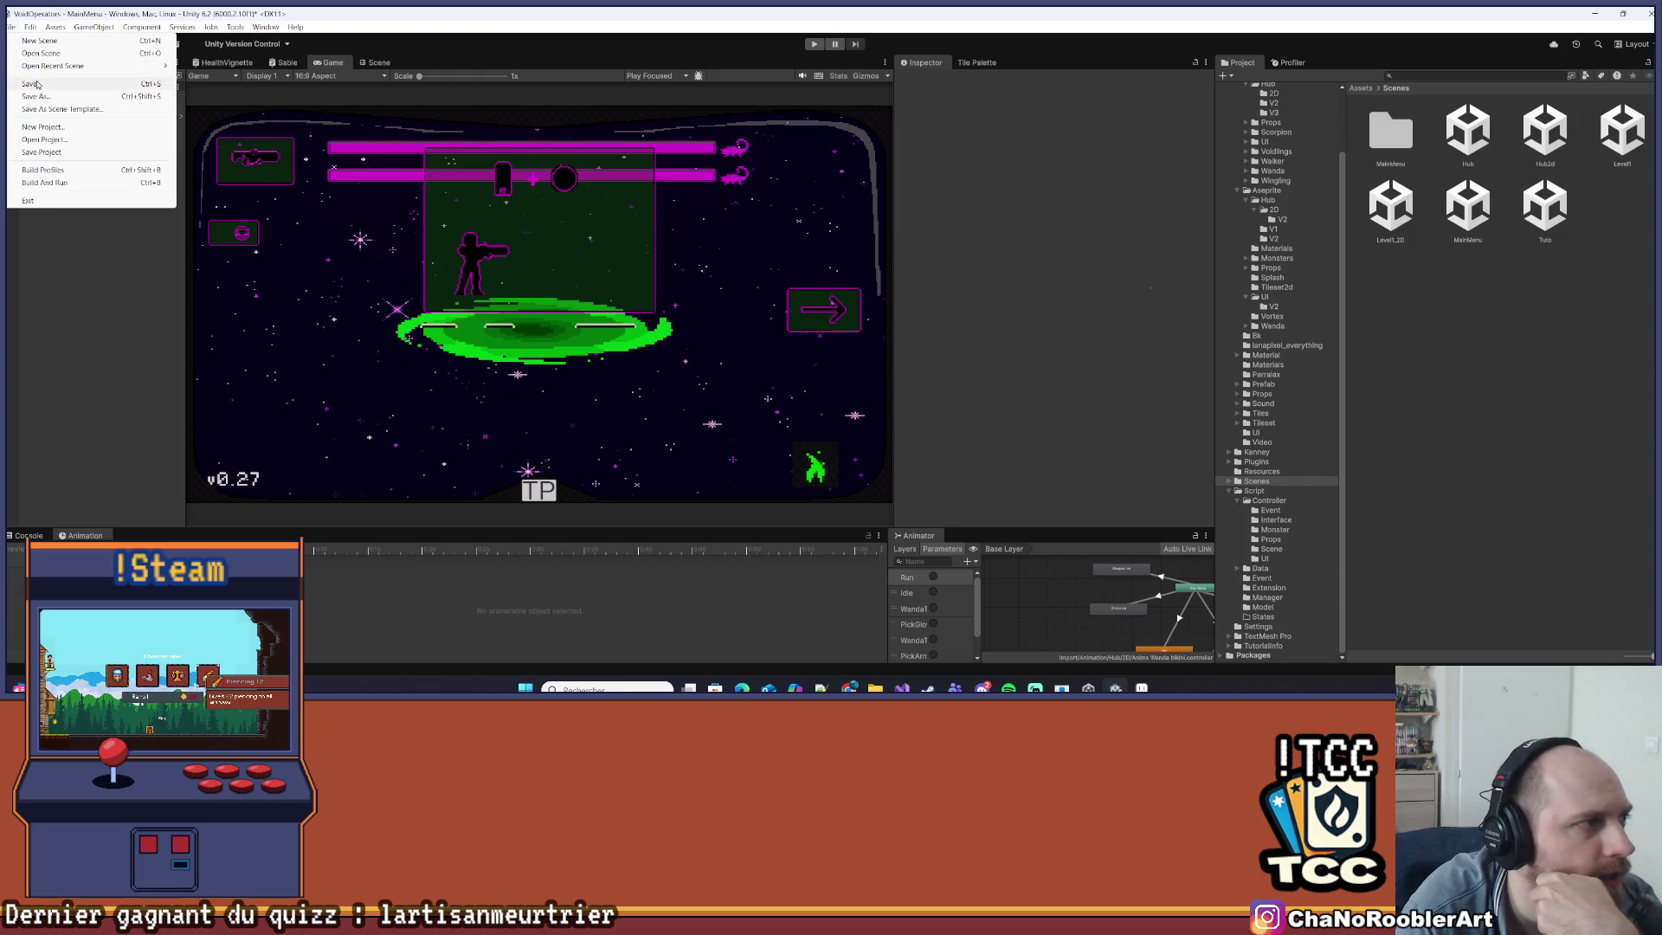
left_click(44, 80)
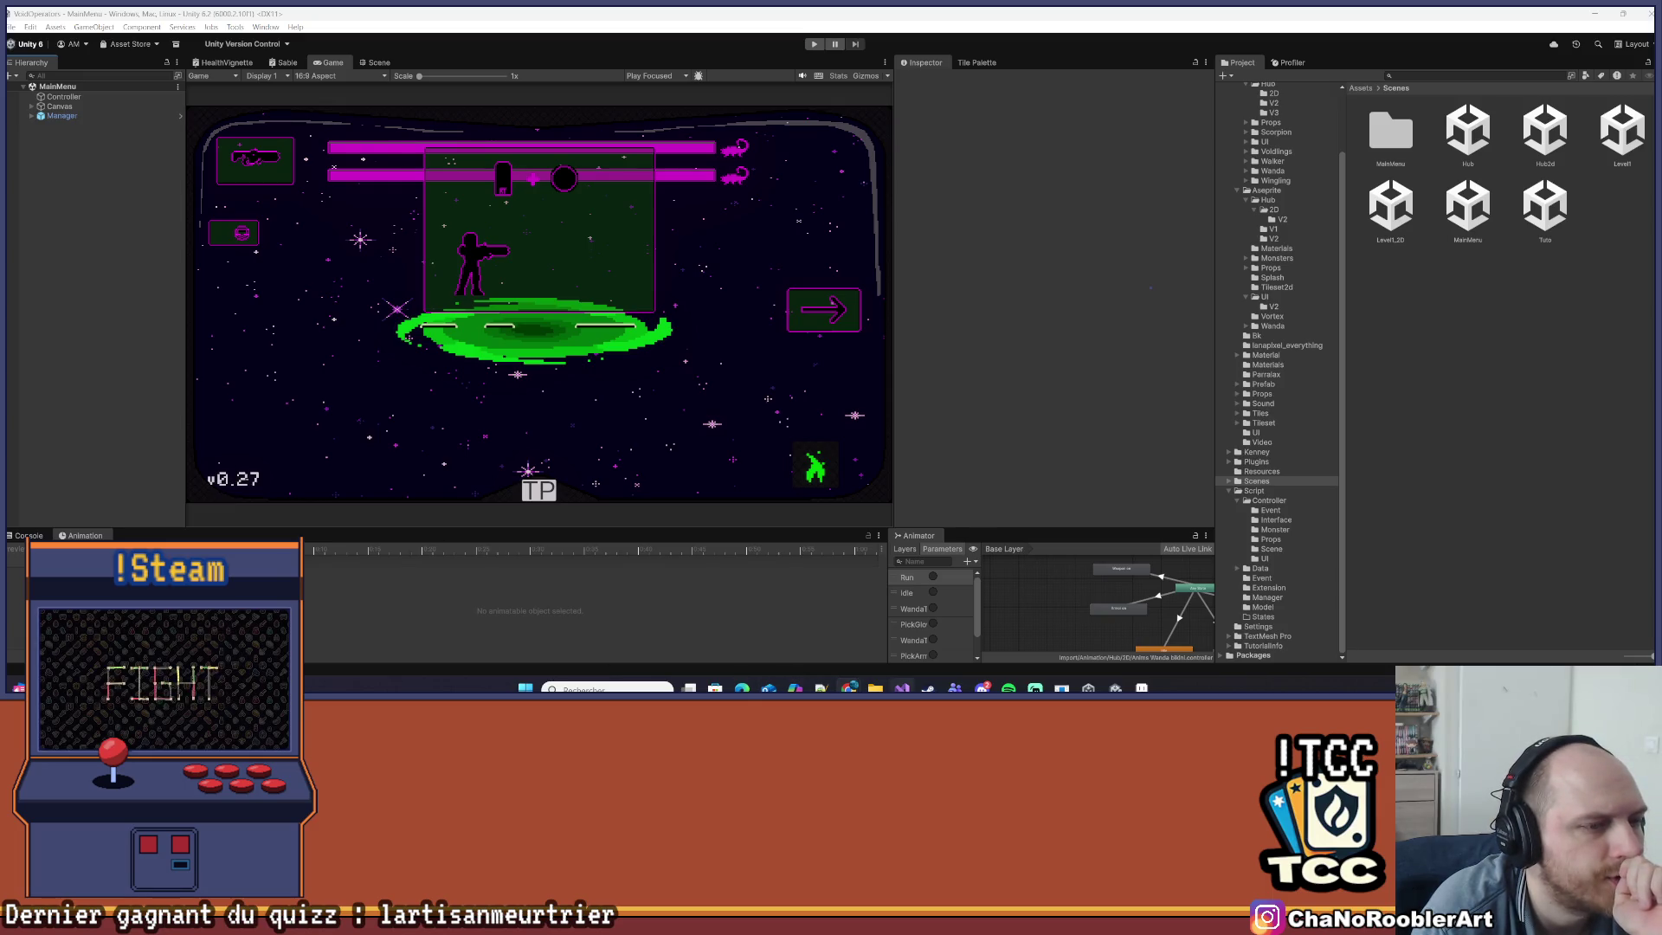
key("alt+Tab")
- Browse the MainMenuController and Door2dController scripts in Visual Studio
scroll(391, 392, "up", 5)
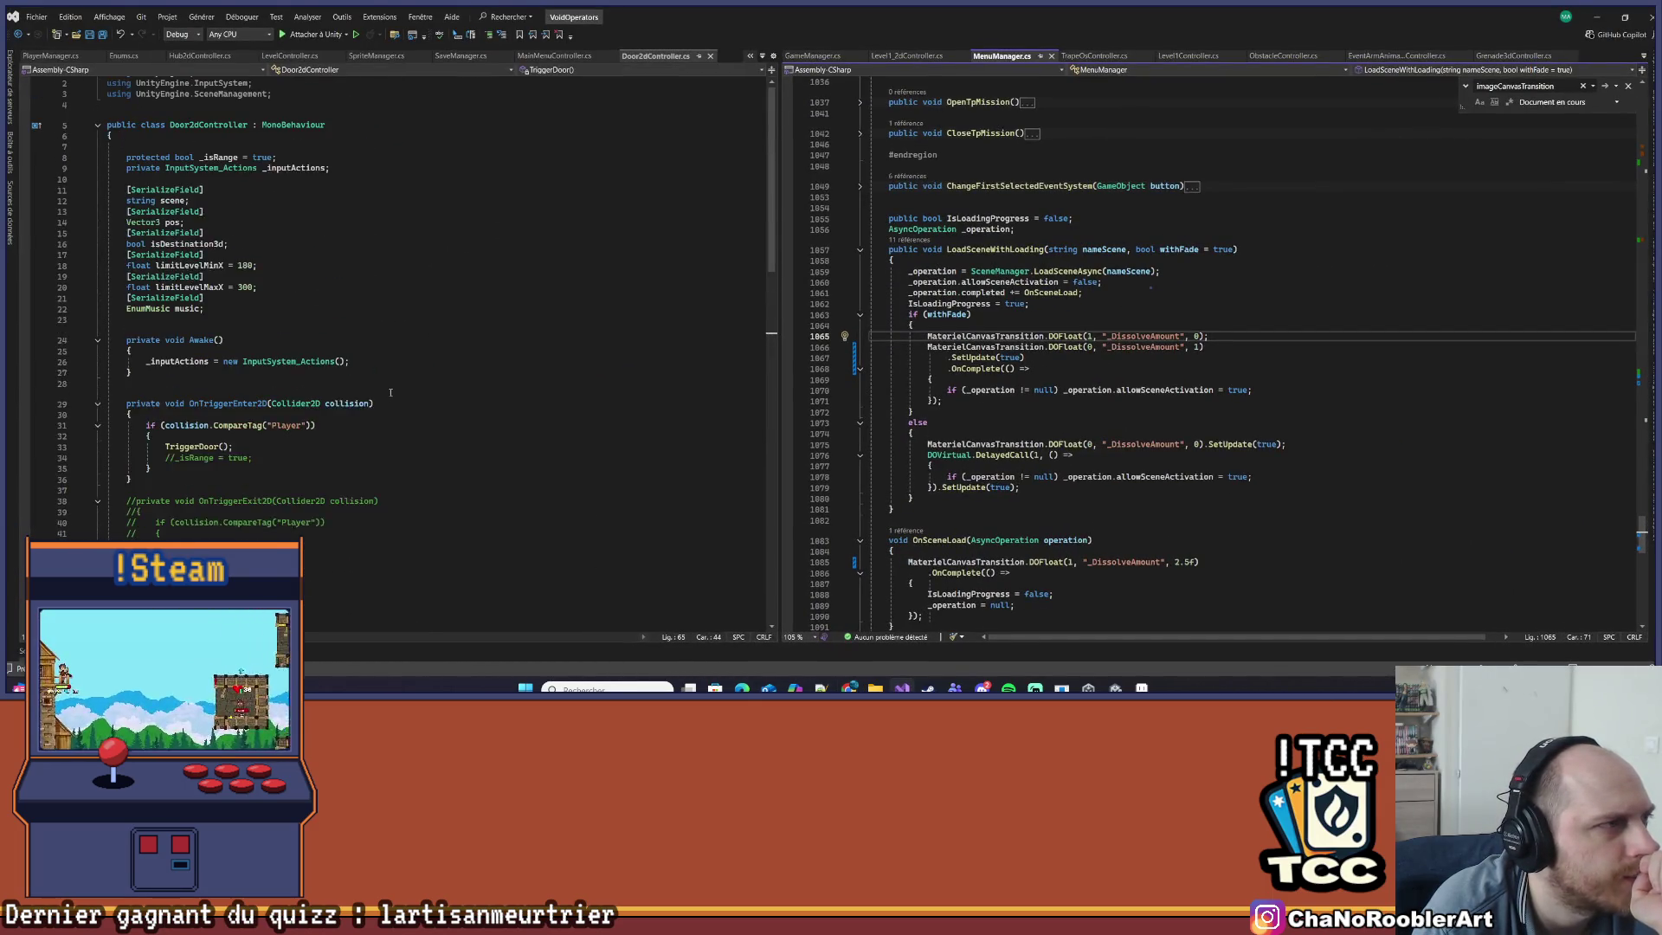
scroll(390, 392, "up", 1)
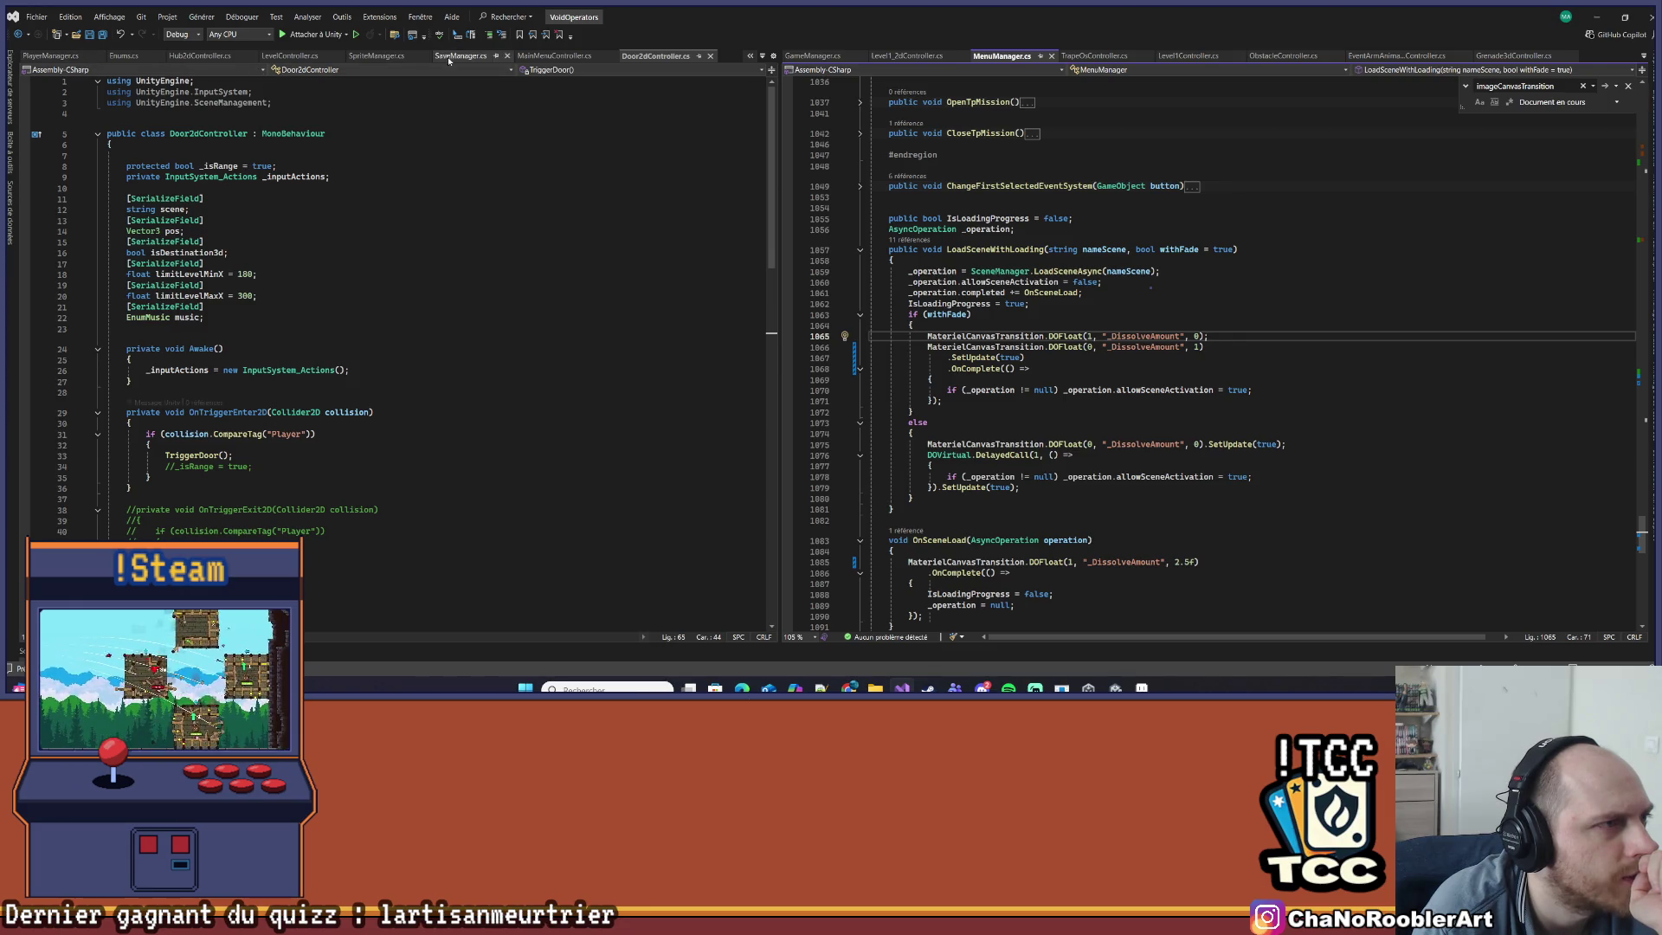
left_click(554, 55)
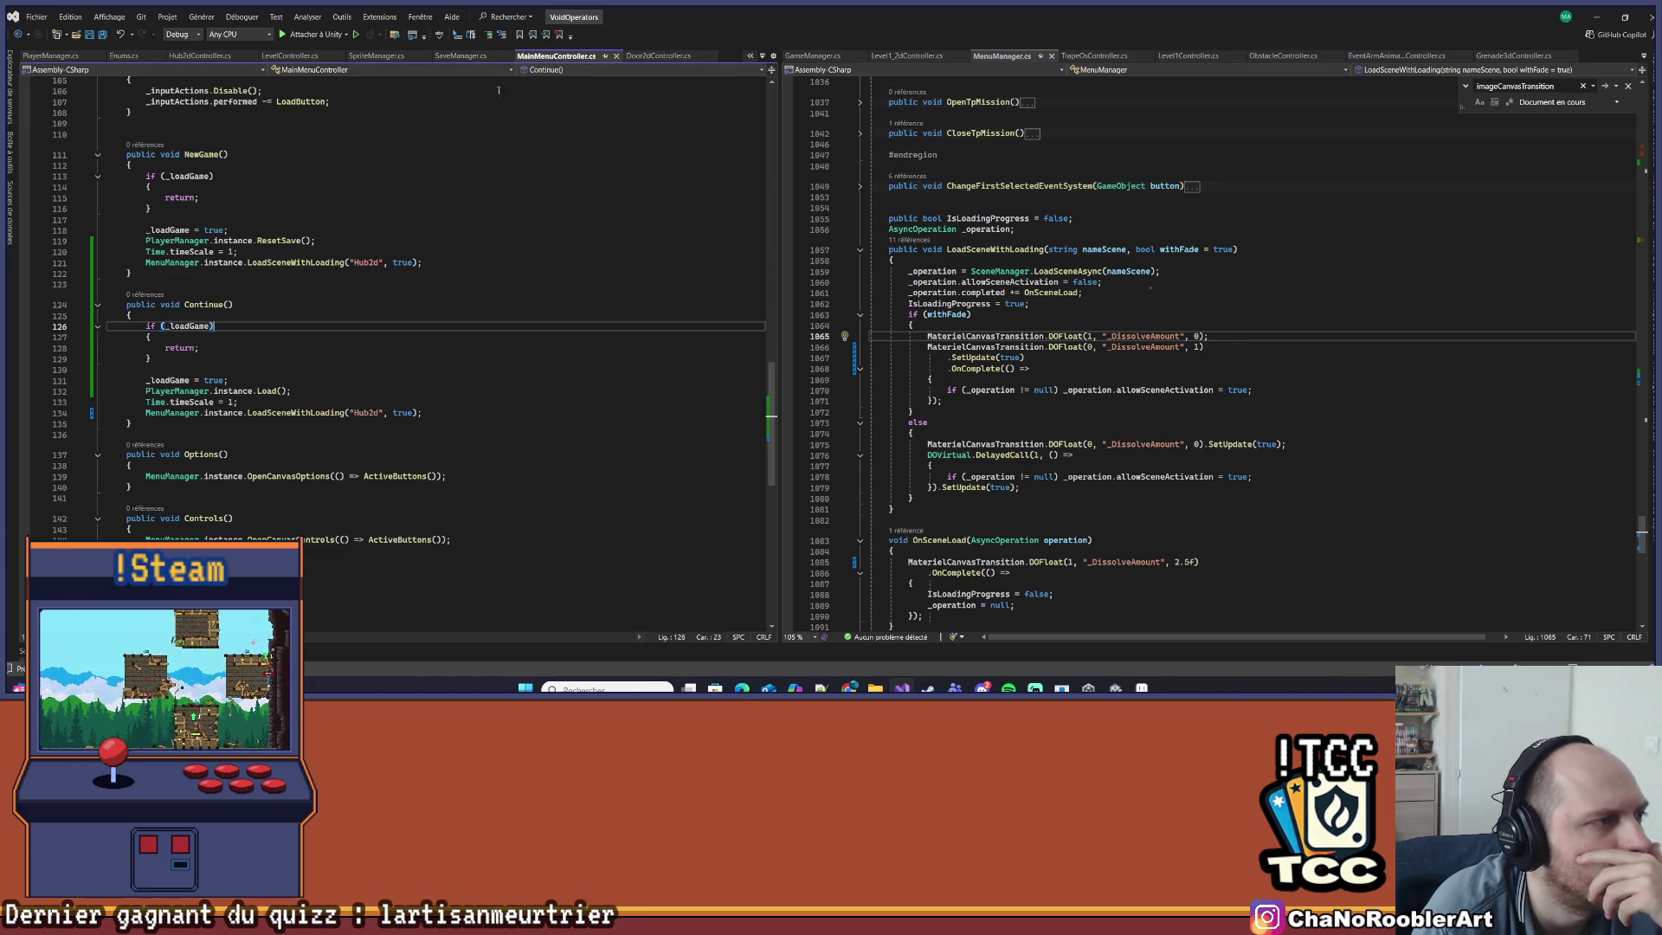
left_click(655, 56)
scroll(345, 184, "down", 9)
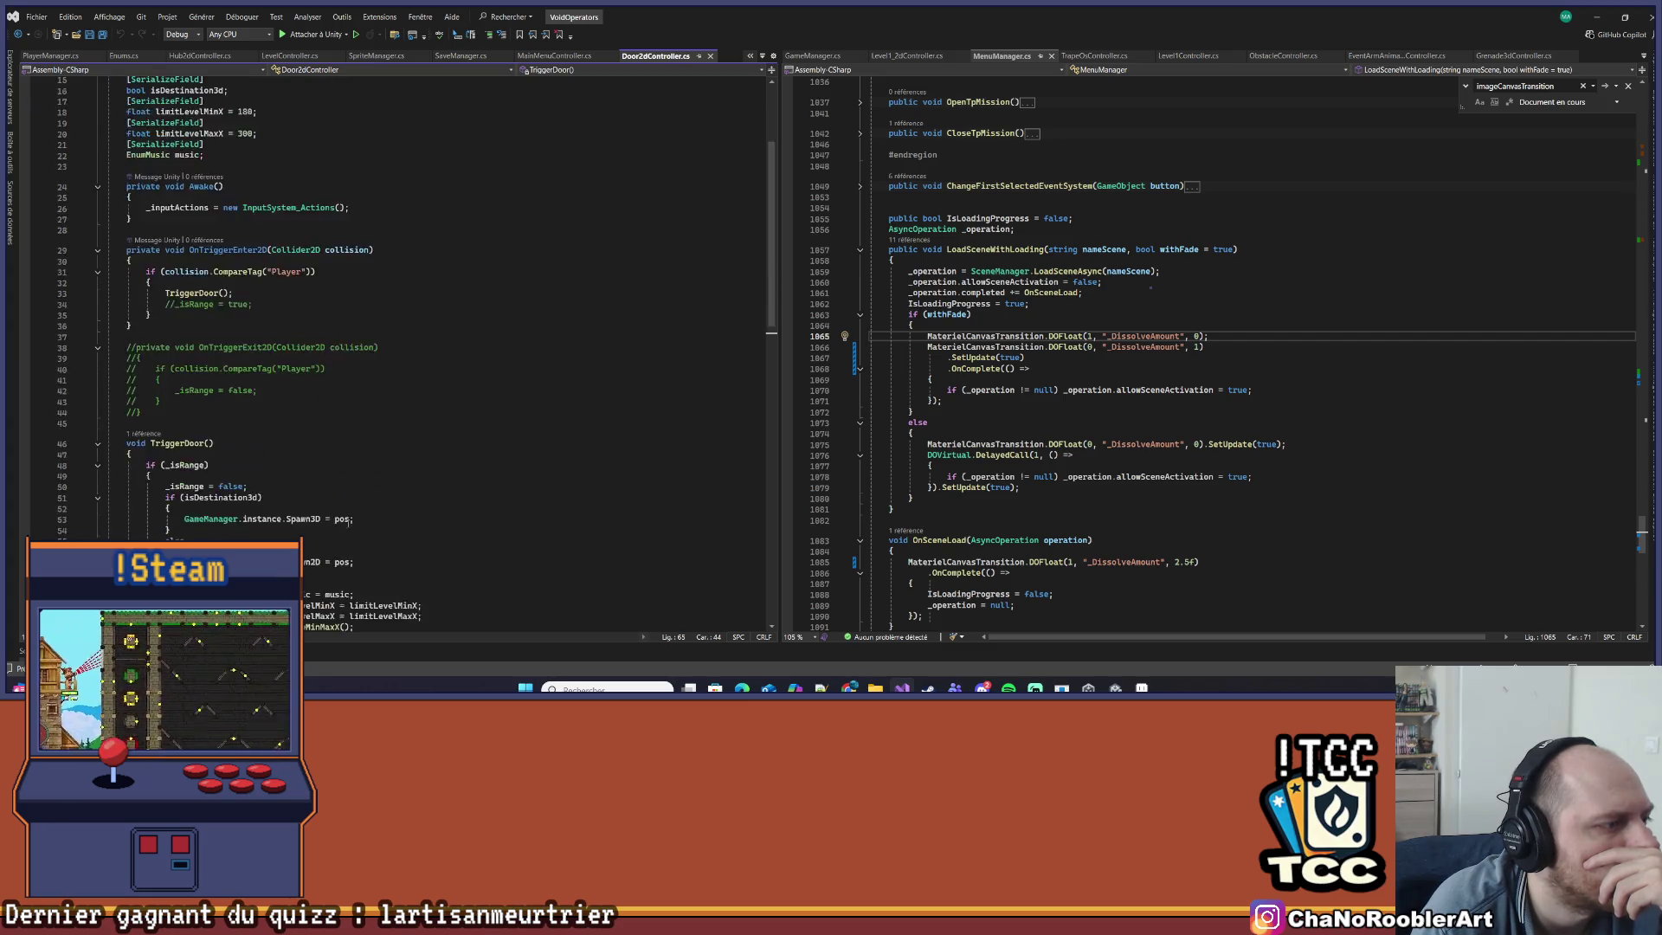
scroll(400, 503, "up", 7)
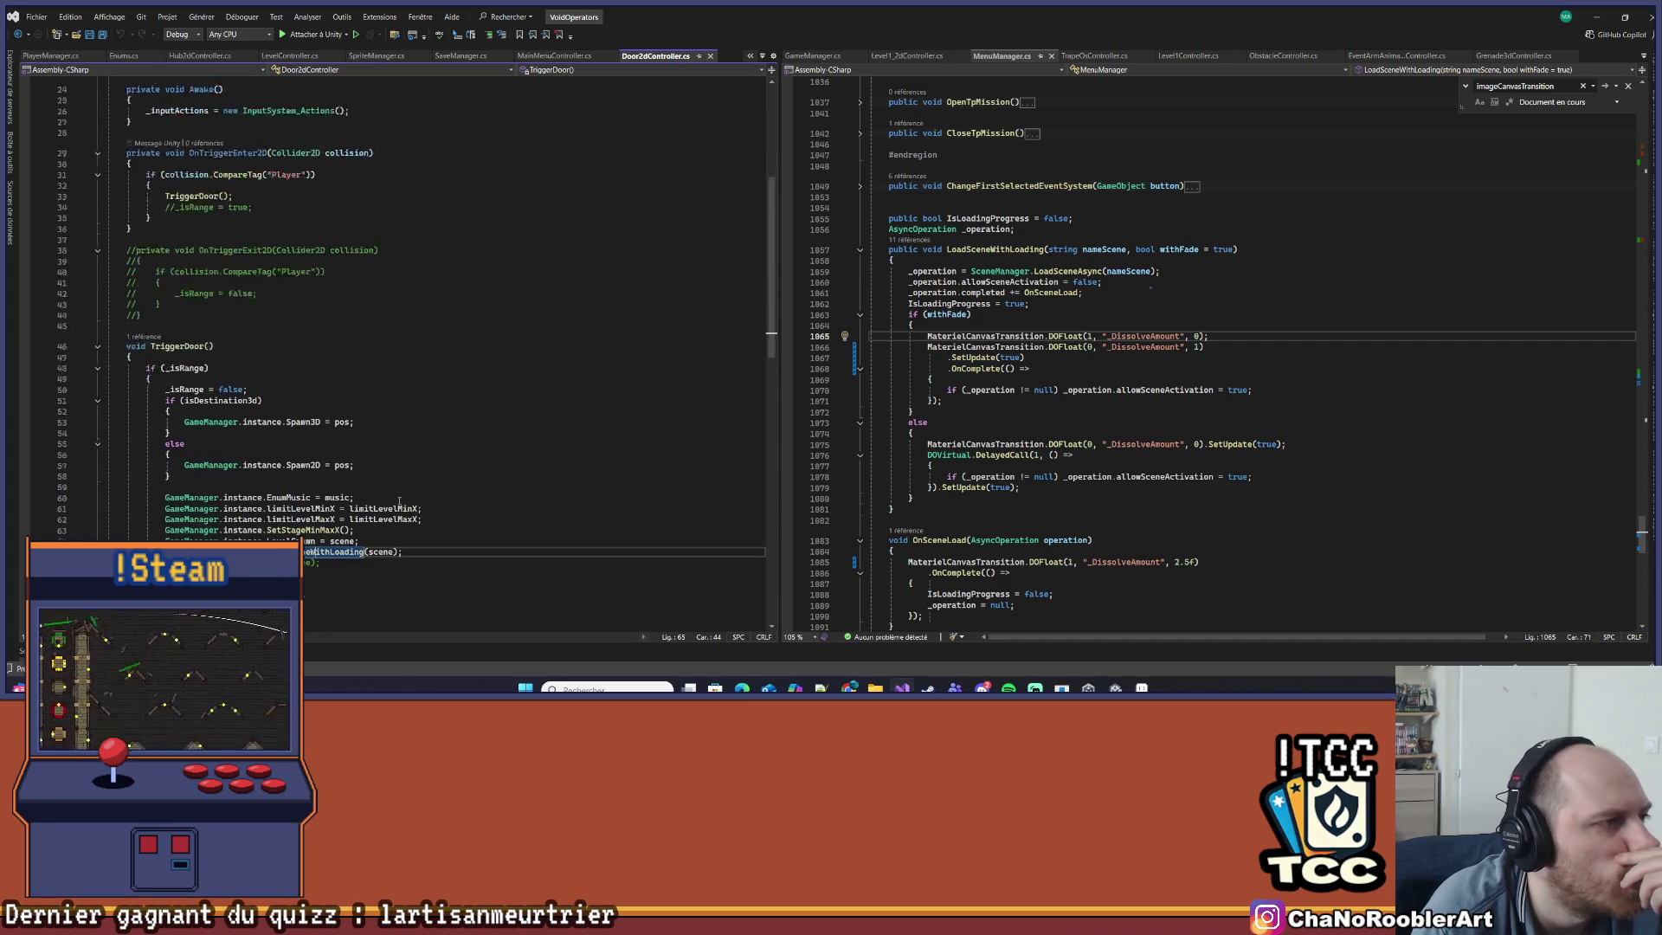
scroll(399, 500, "up", 3)
scroll(1153, 464, "up", 1)
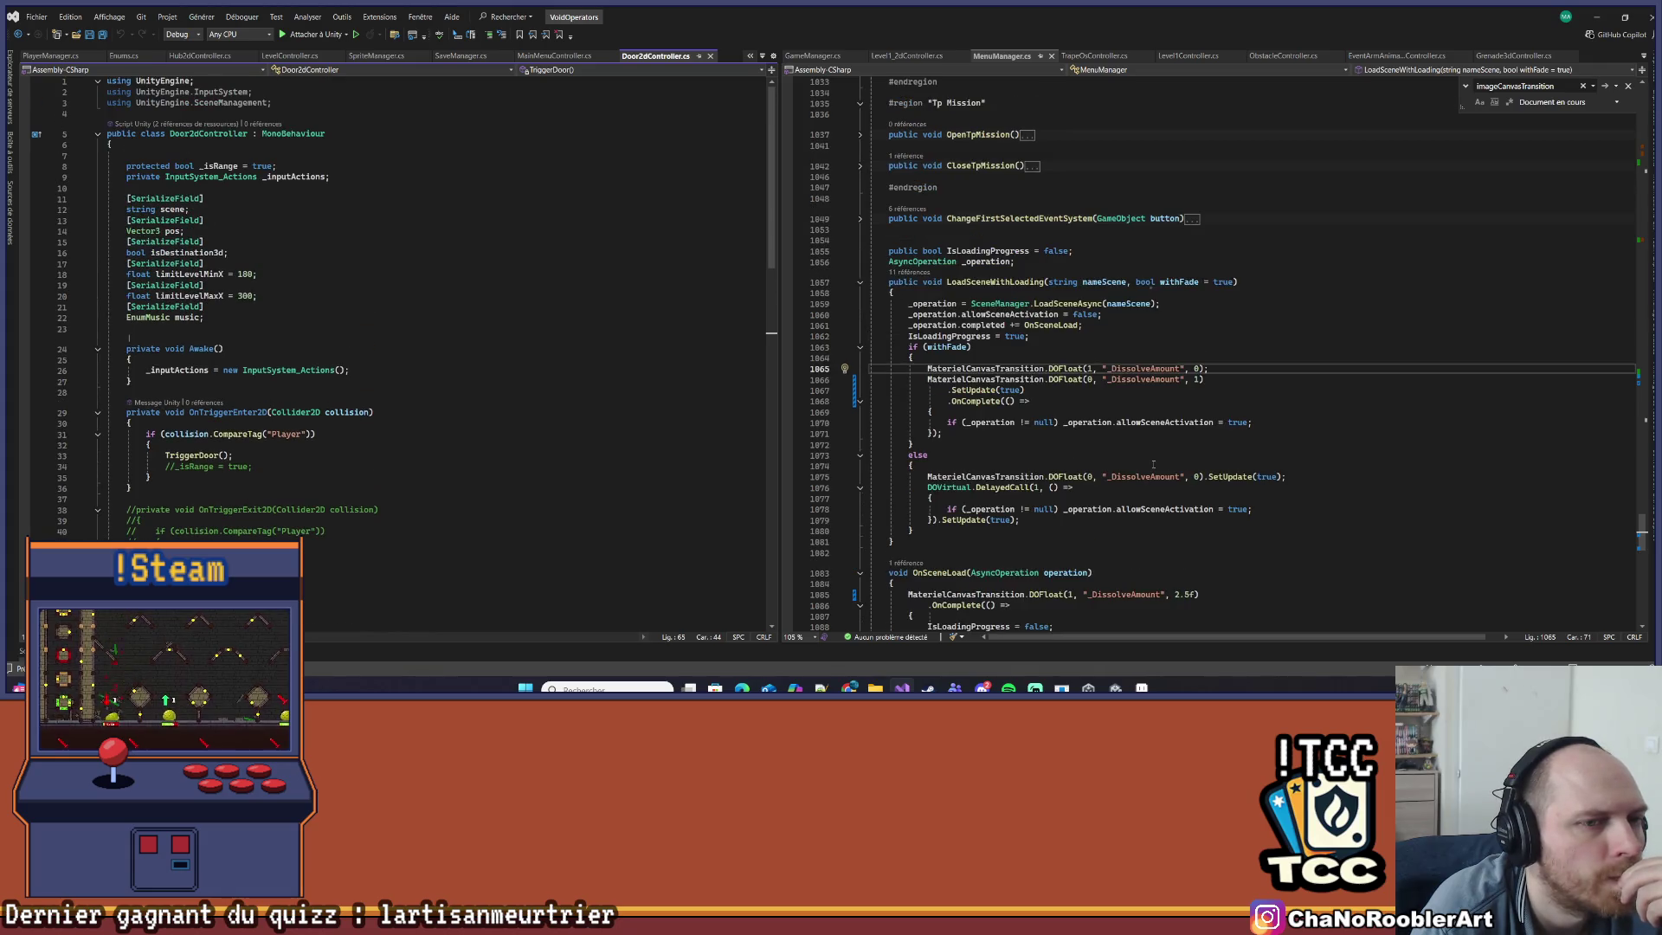
scroll(1152, 464, "up", 2)
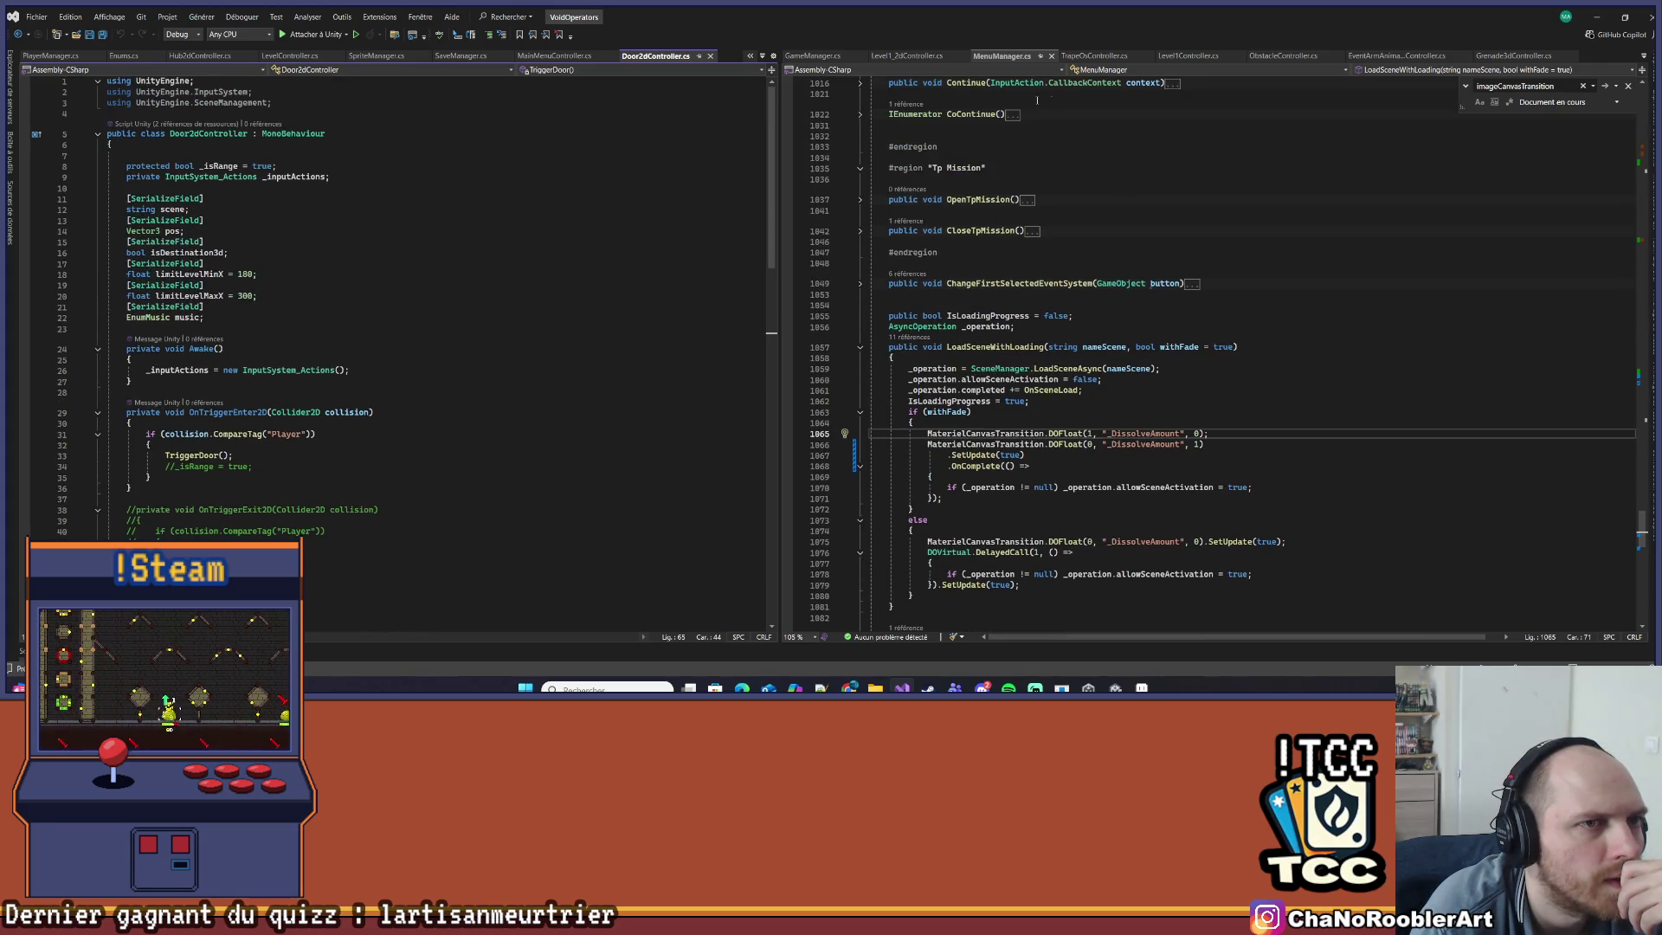
- Select Level1Controller's SetUiInventory(false) line, then go to MainMenuController's StartCoroutine line in Start()
left_click(1187, 56)
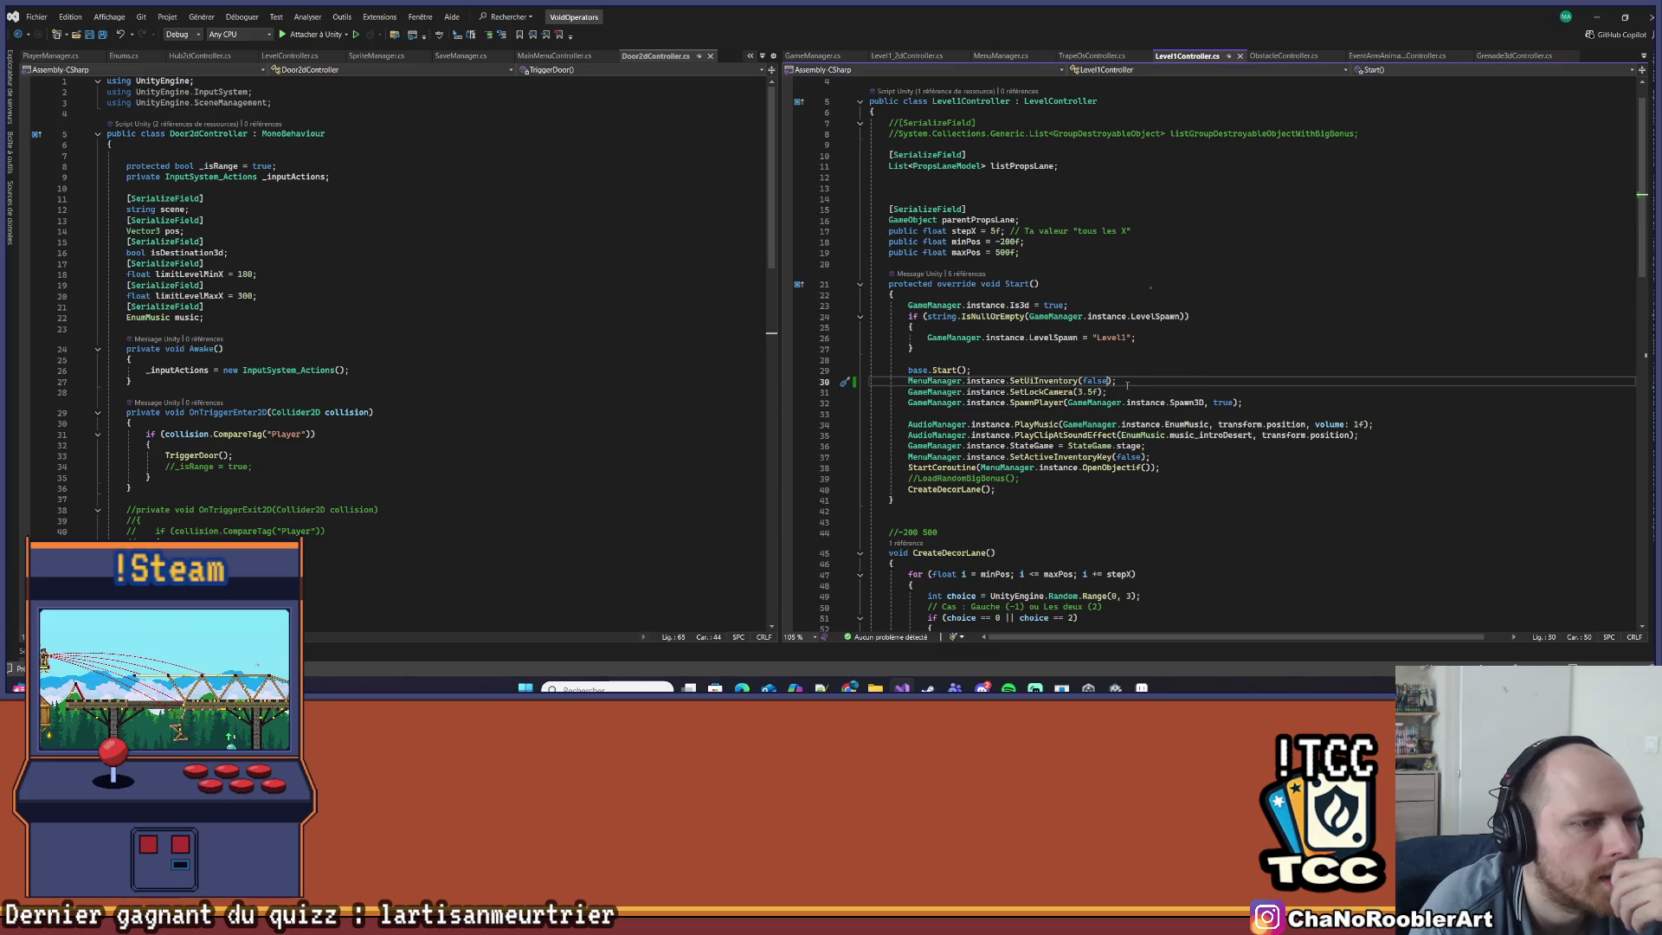
left_click_drag(1119, 380, 867, 381)
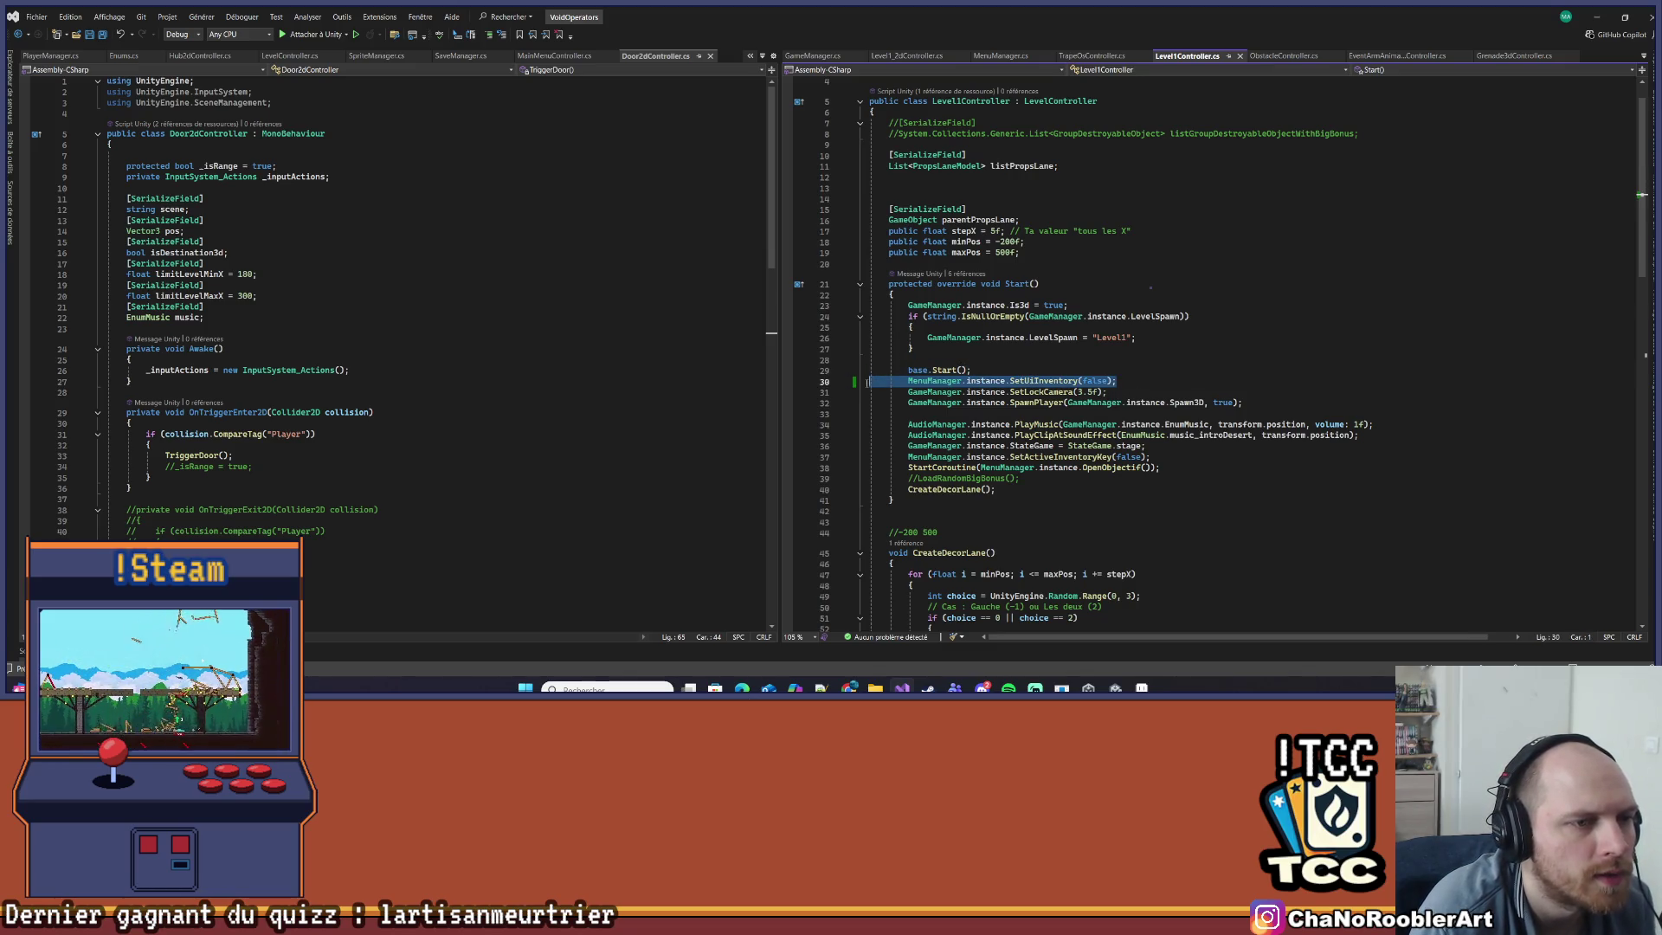
left_click(554, 56)
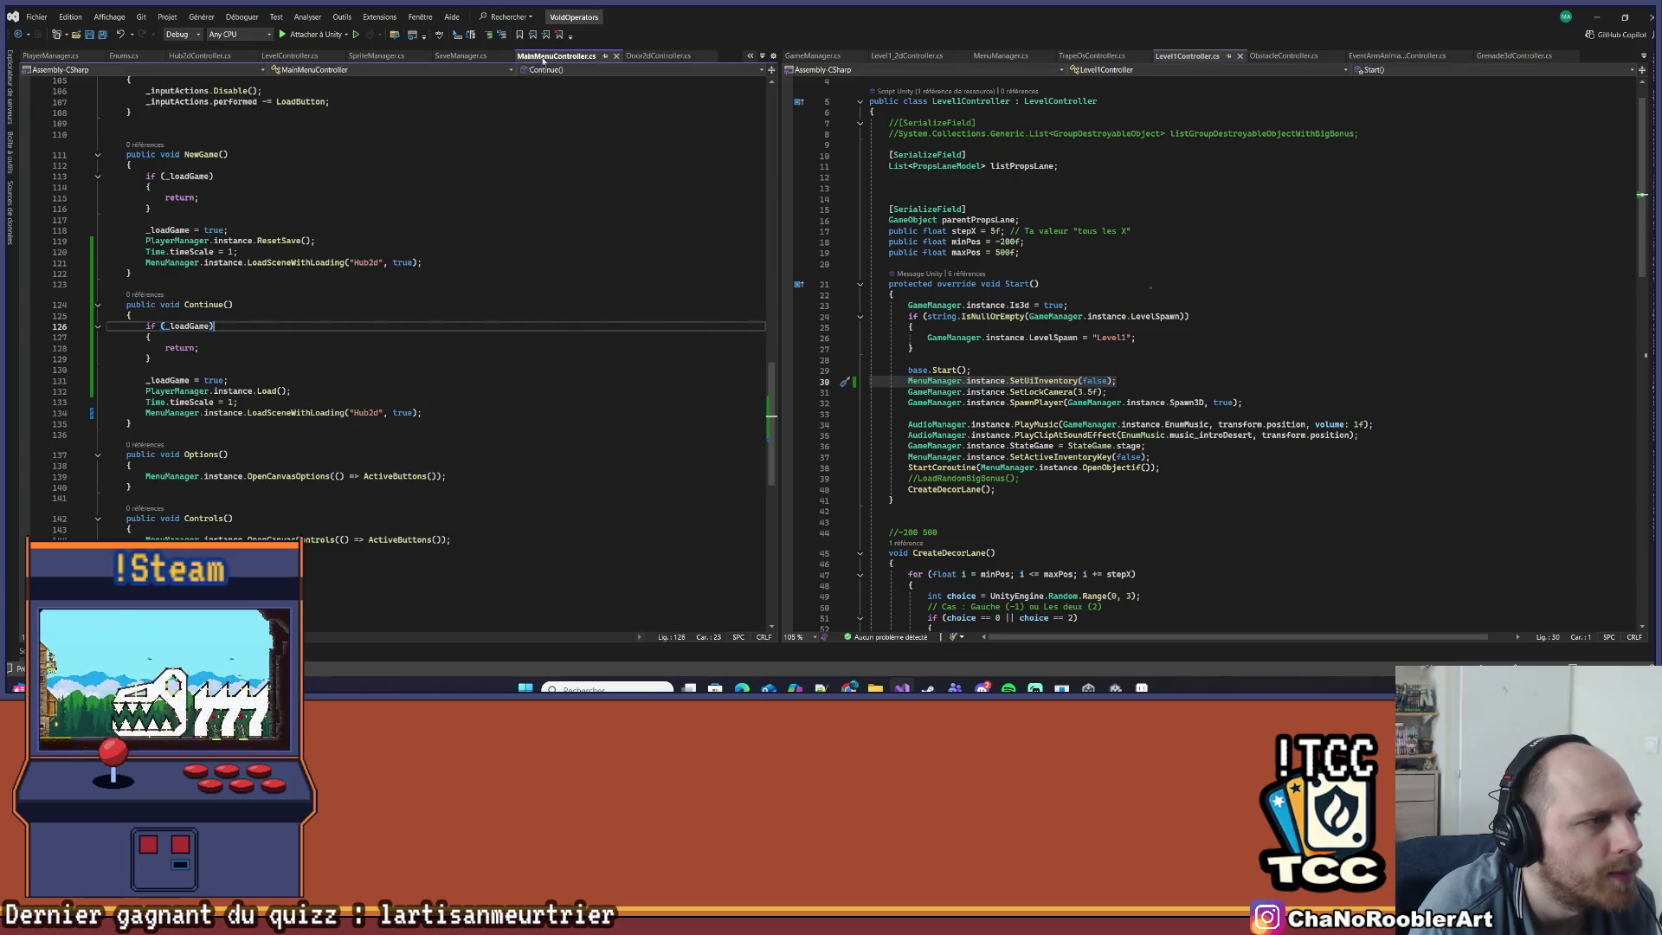
scroll(227, 353, "up", 20)
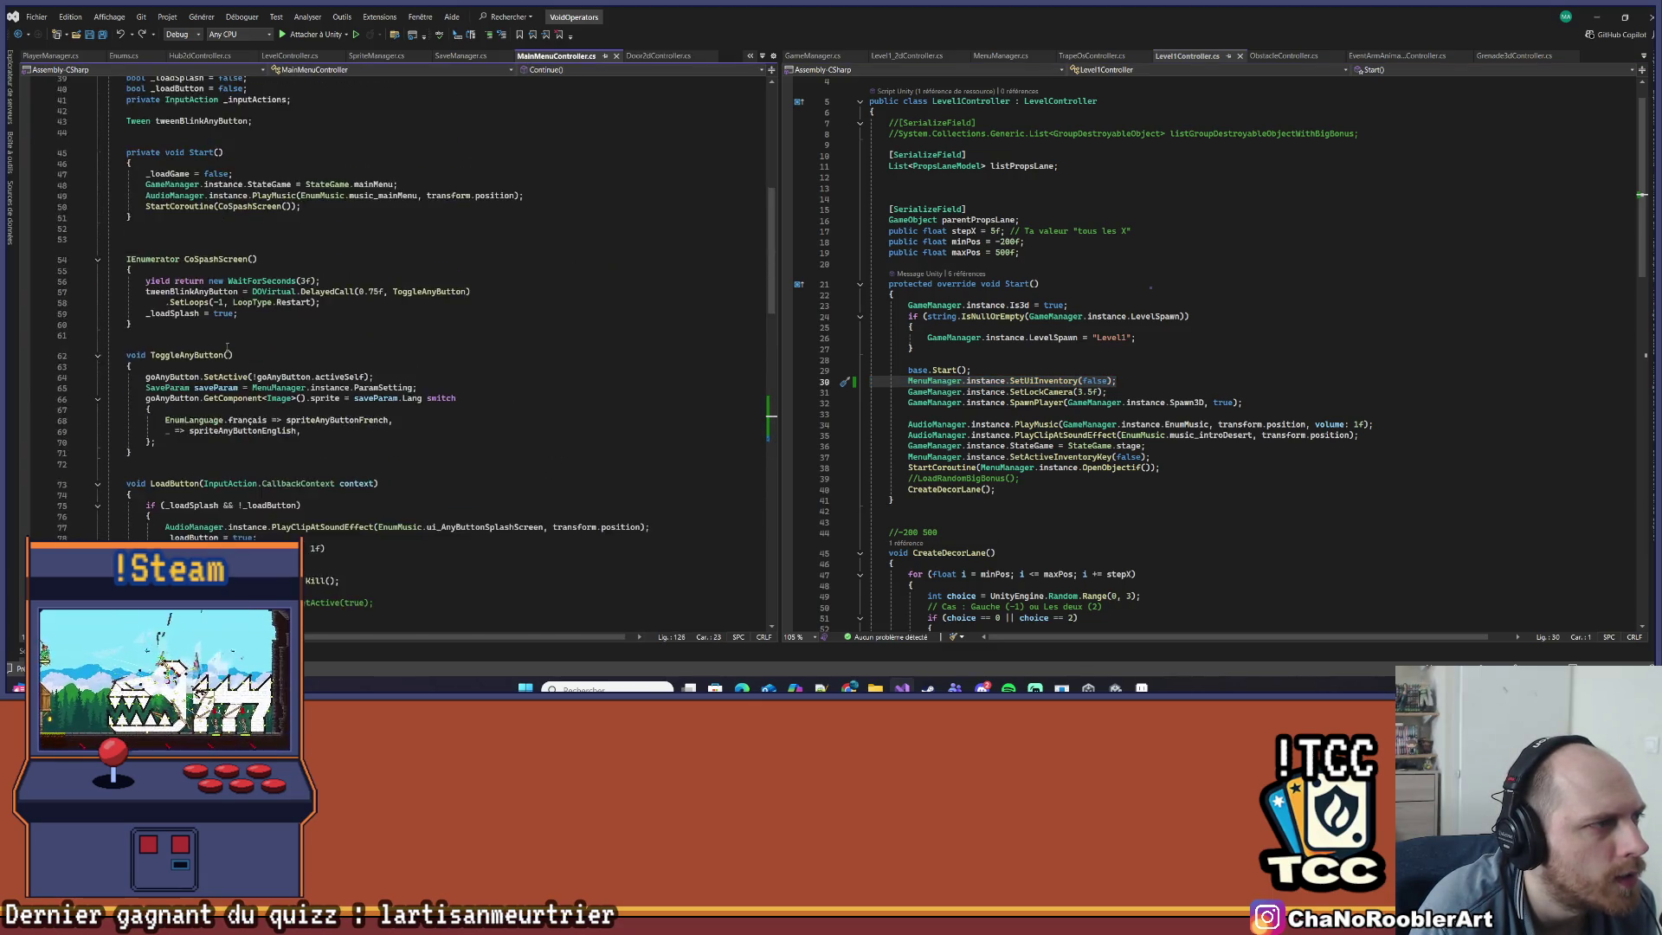
scroll(227, 353, "down", 1)
left_click(450, 436)
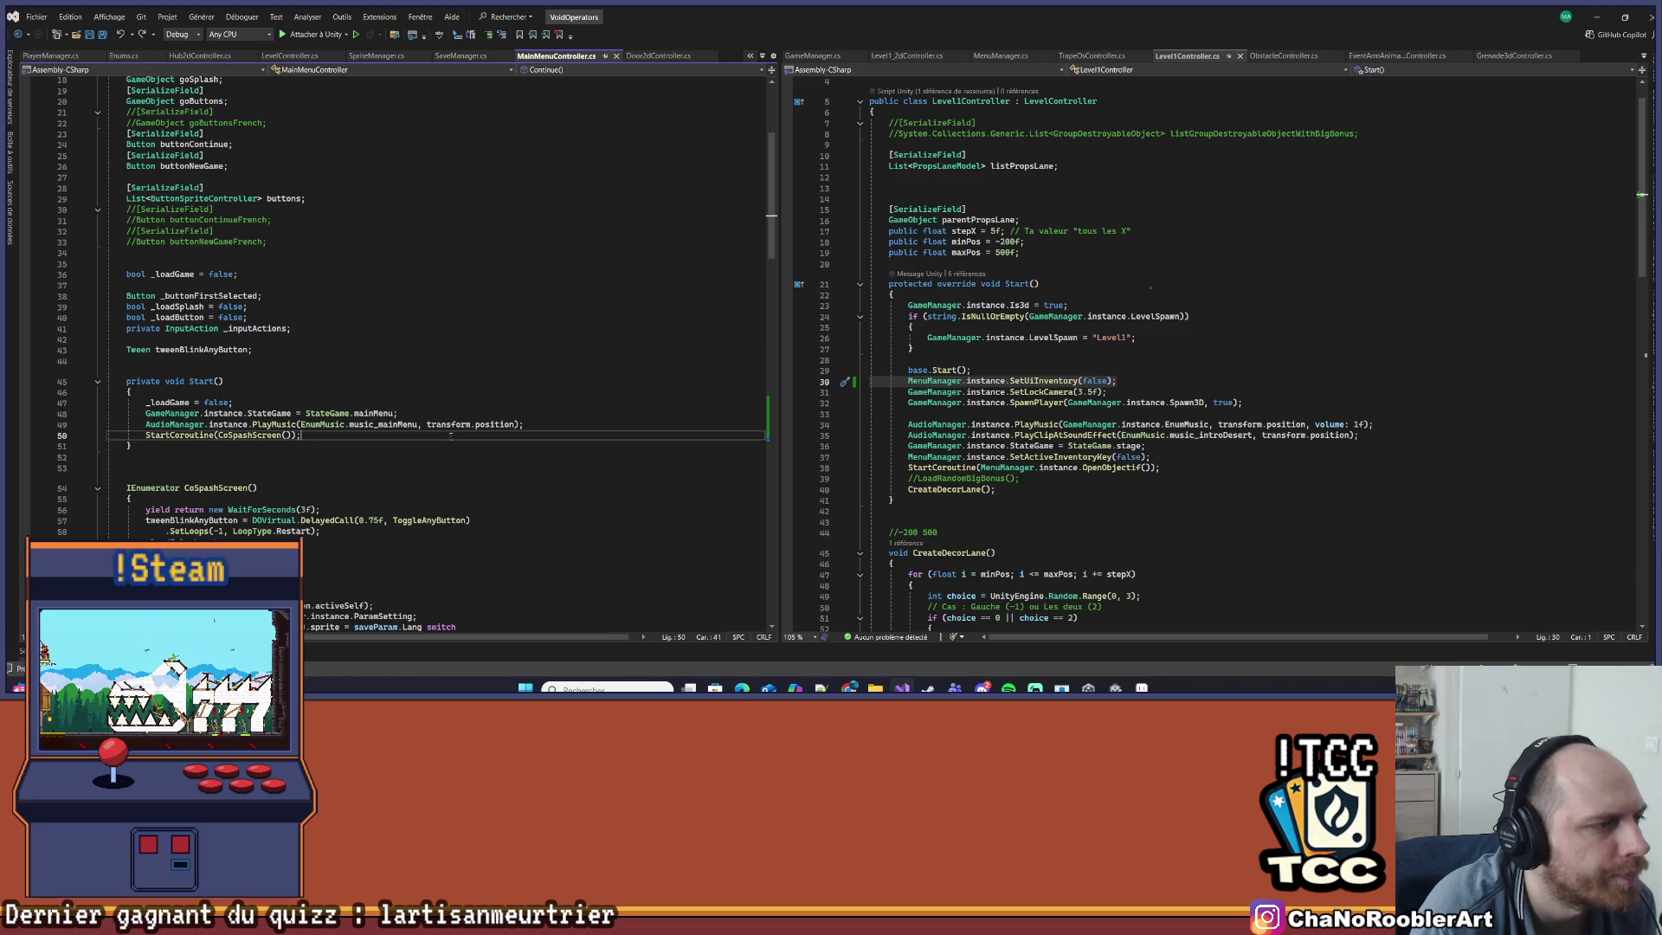
- Paste MenuManager.instance.SetUiInventory(false); on a new line in MainMenuController.Start, then return to Unity
left_click(641, 422)
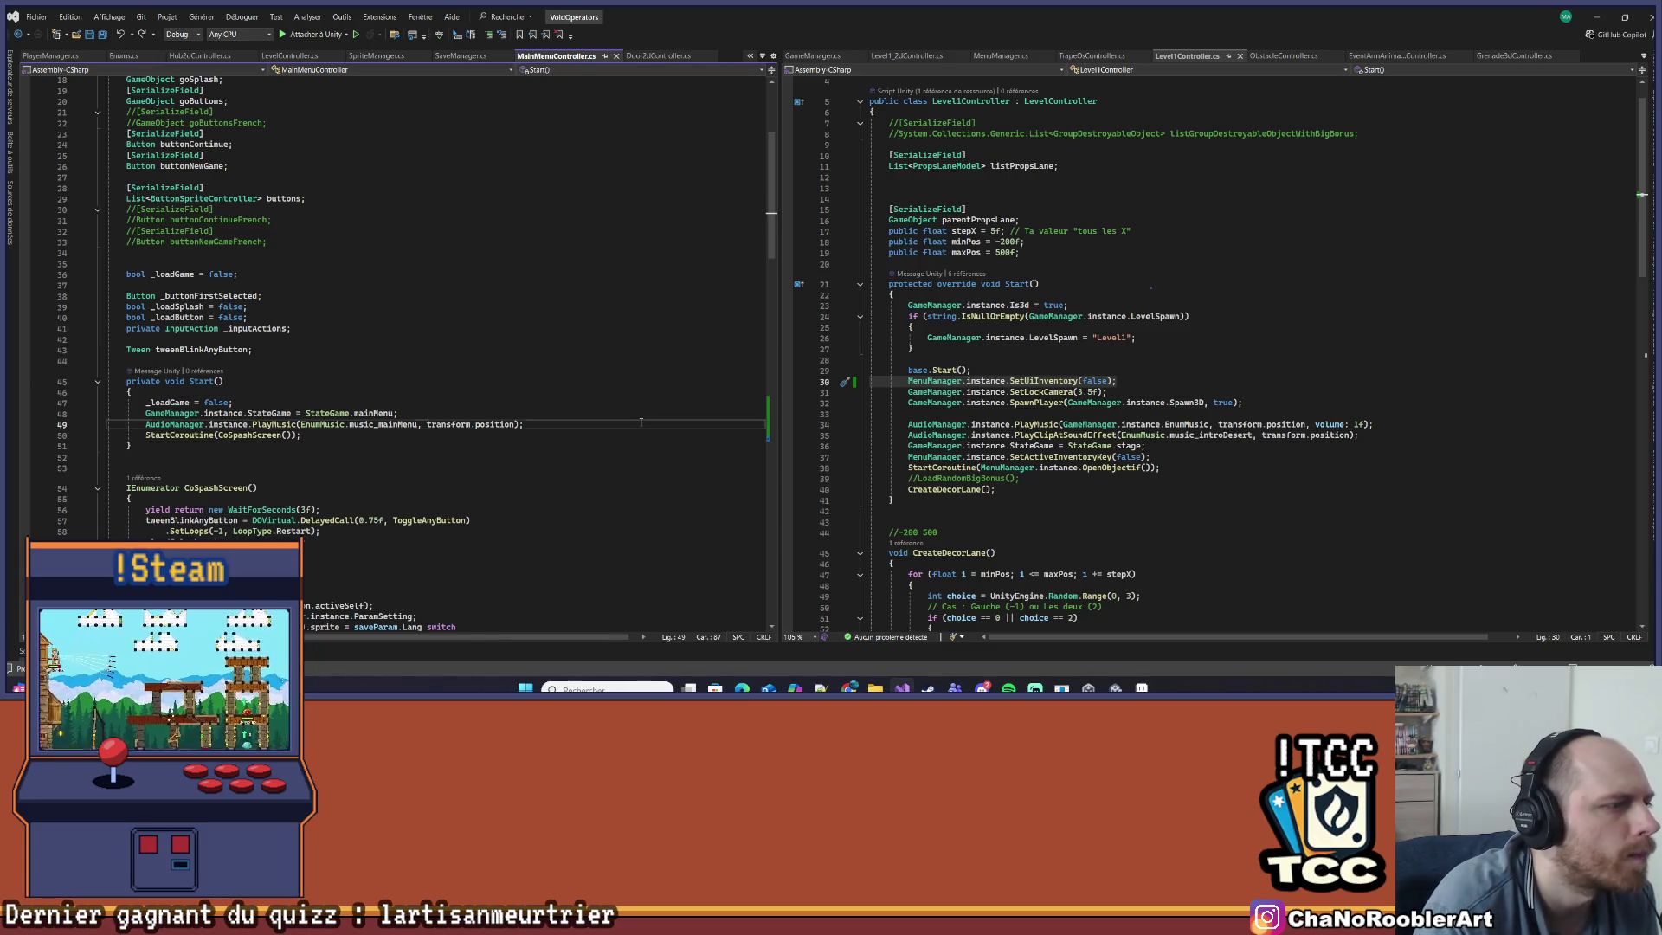
key("Return")
type("MenuManager.instance.SetUiInventory(false);")
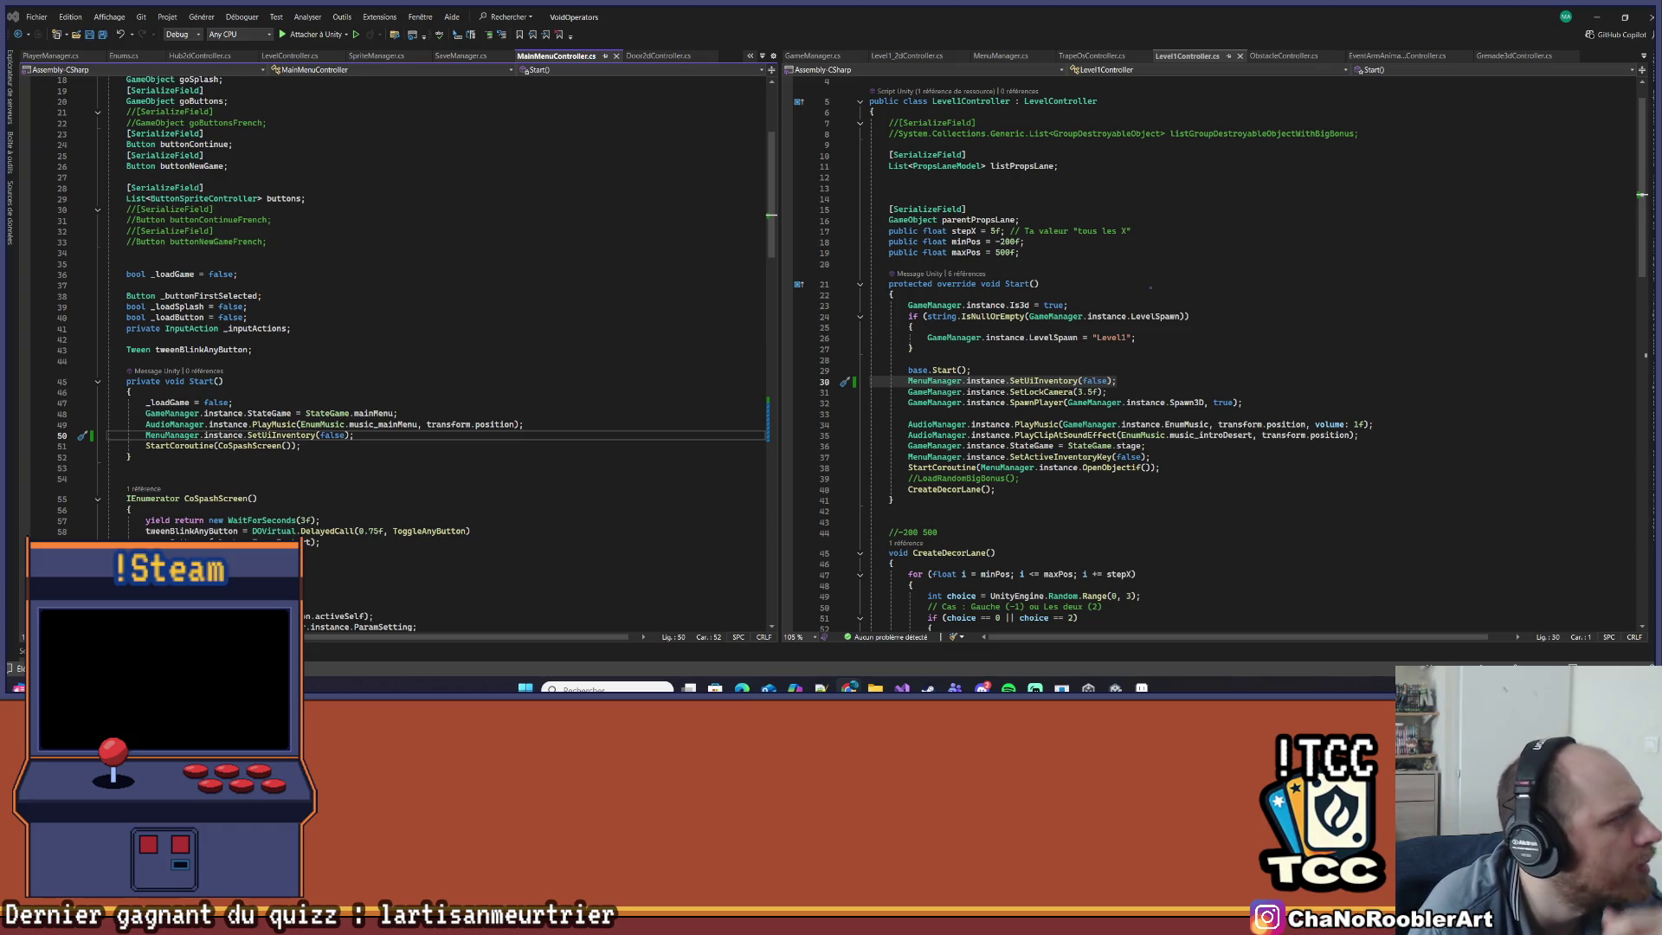
left_click(727, 424)
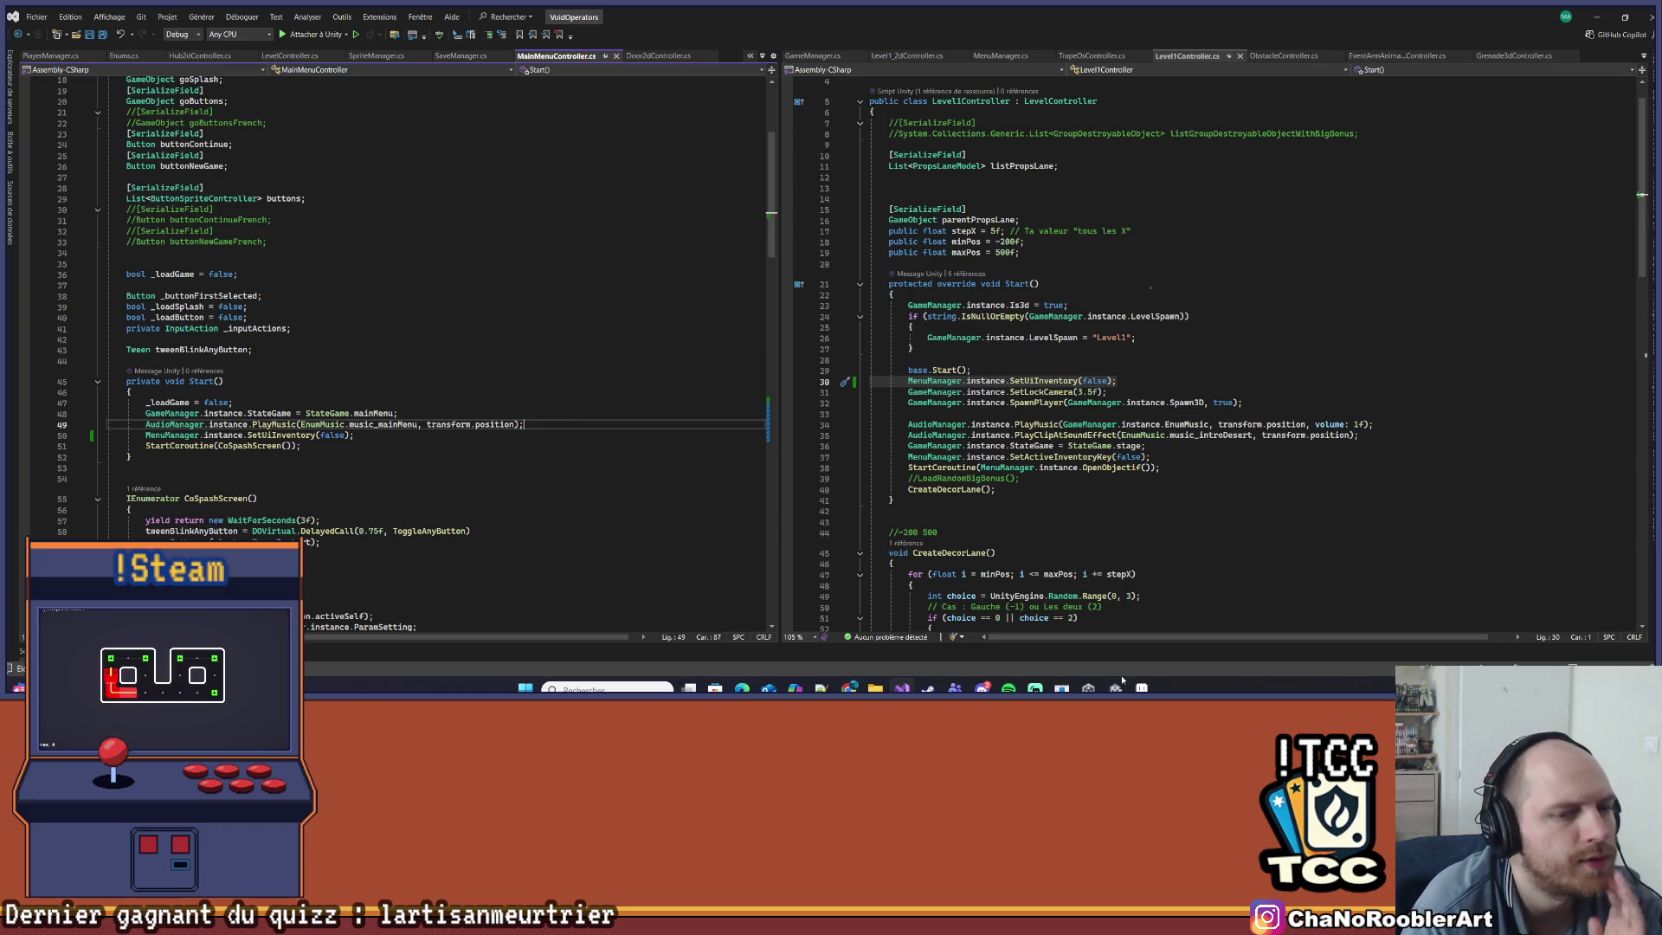
key("alt+Tab")
key("alt+Tab")
key("alt+Tab")
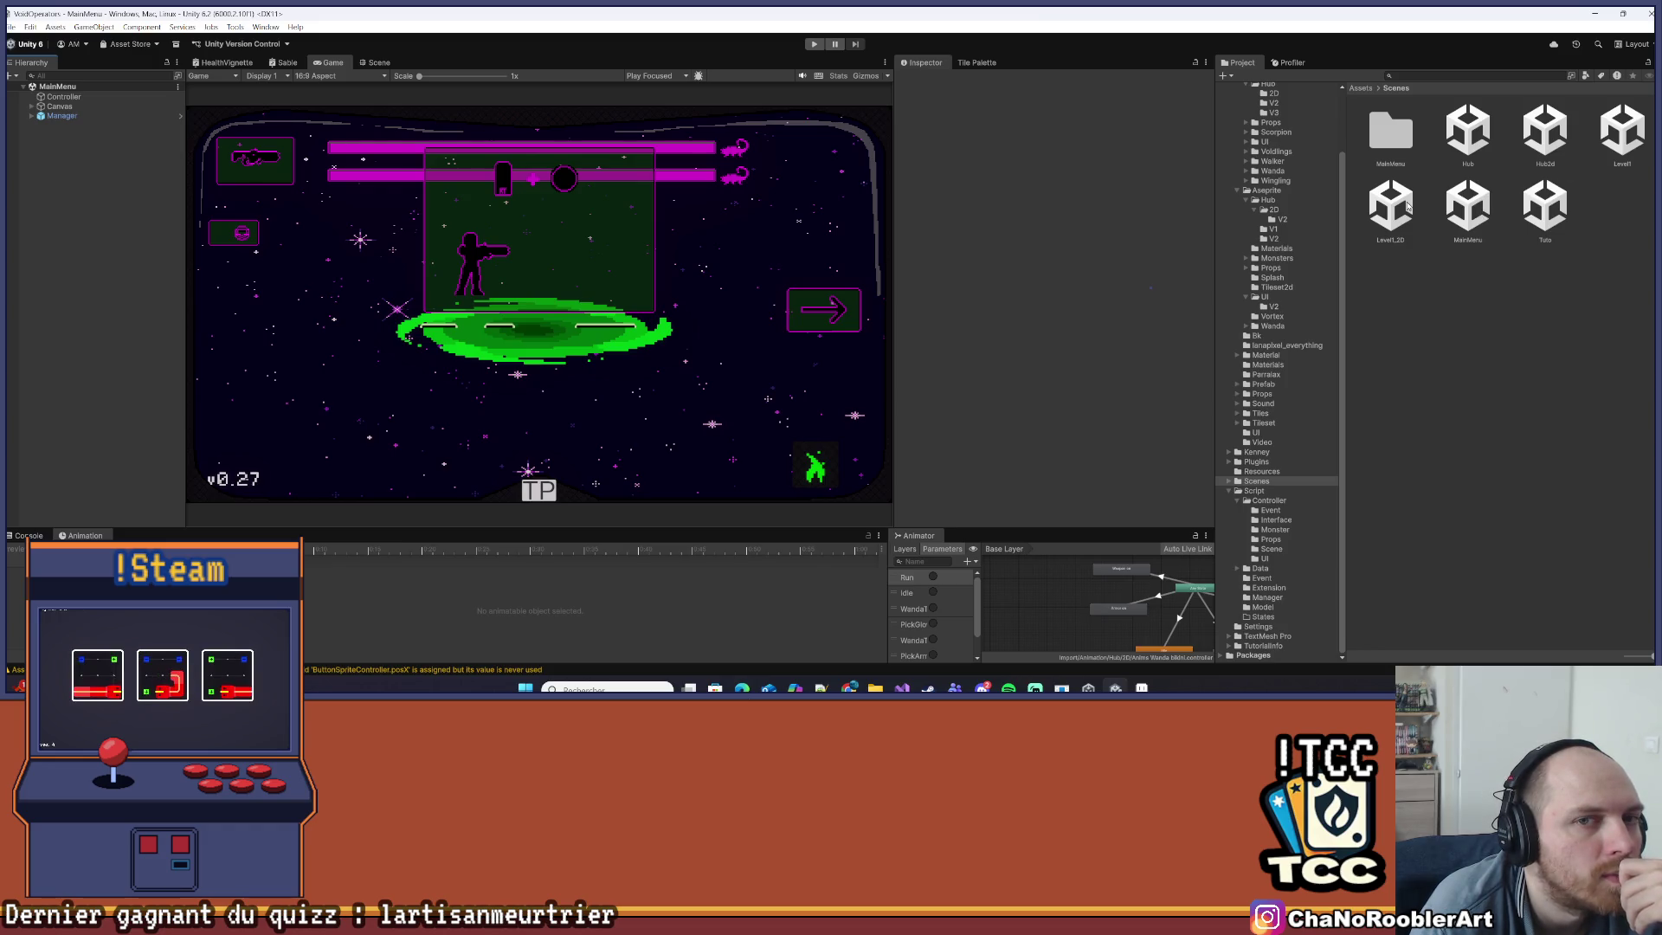
- Open the Hub2d scene from Scenes, select Manager, and switch to the Scene view
left_click(1540, 134)
double_click(1528, 147)
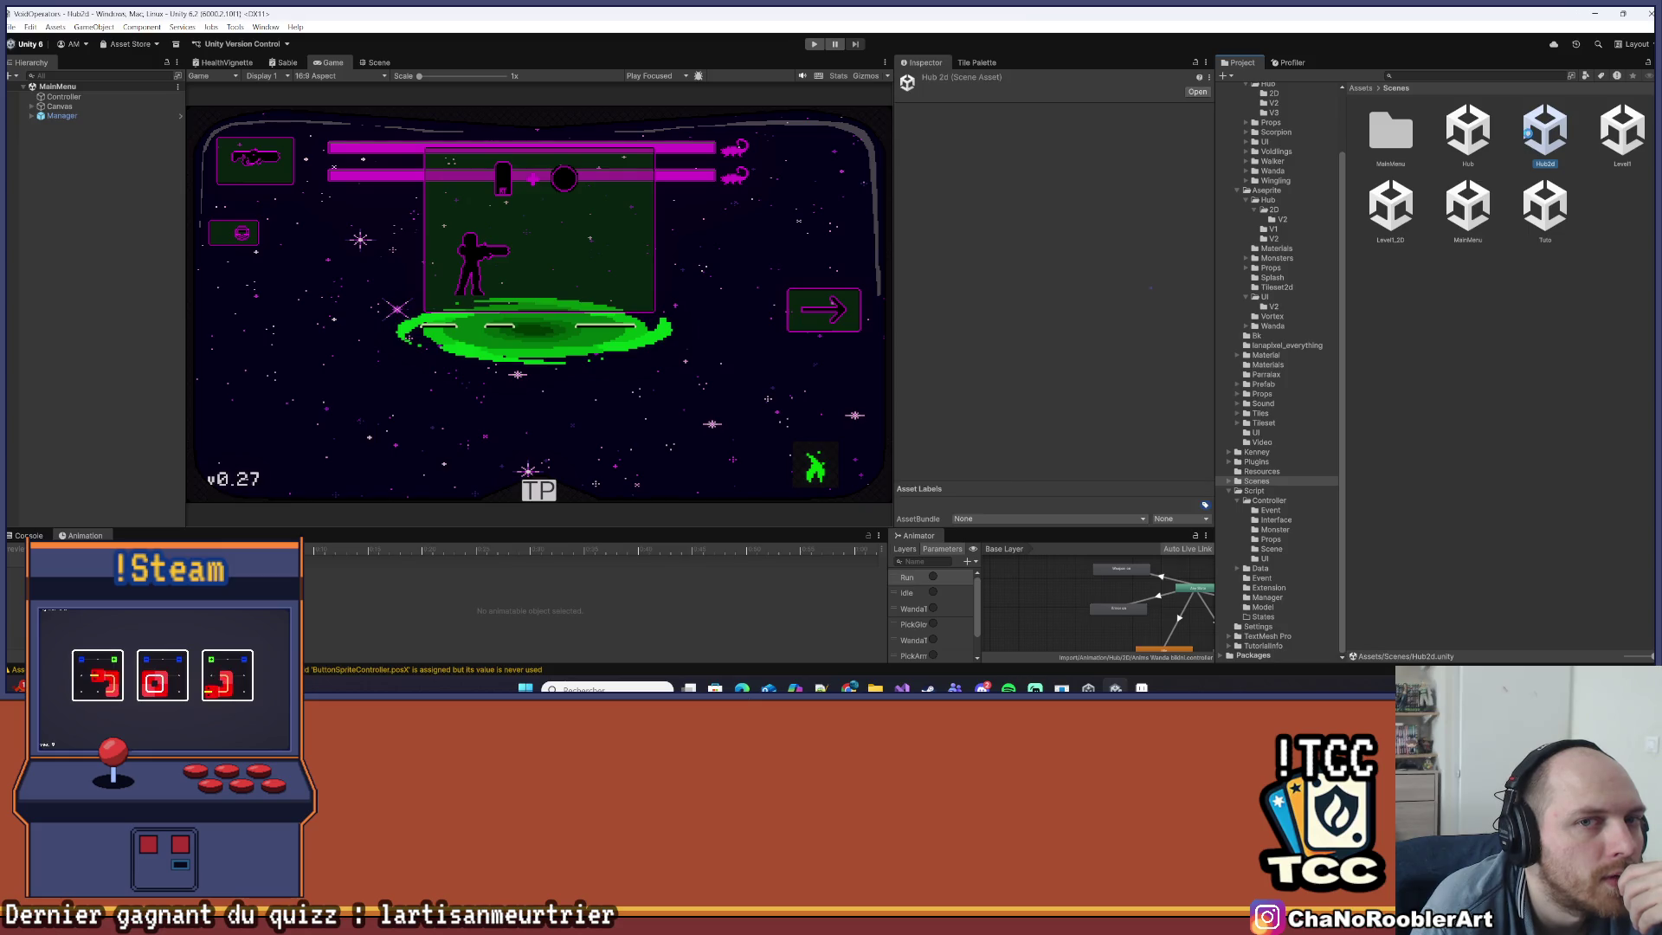
left_click(12, 127)
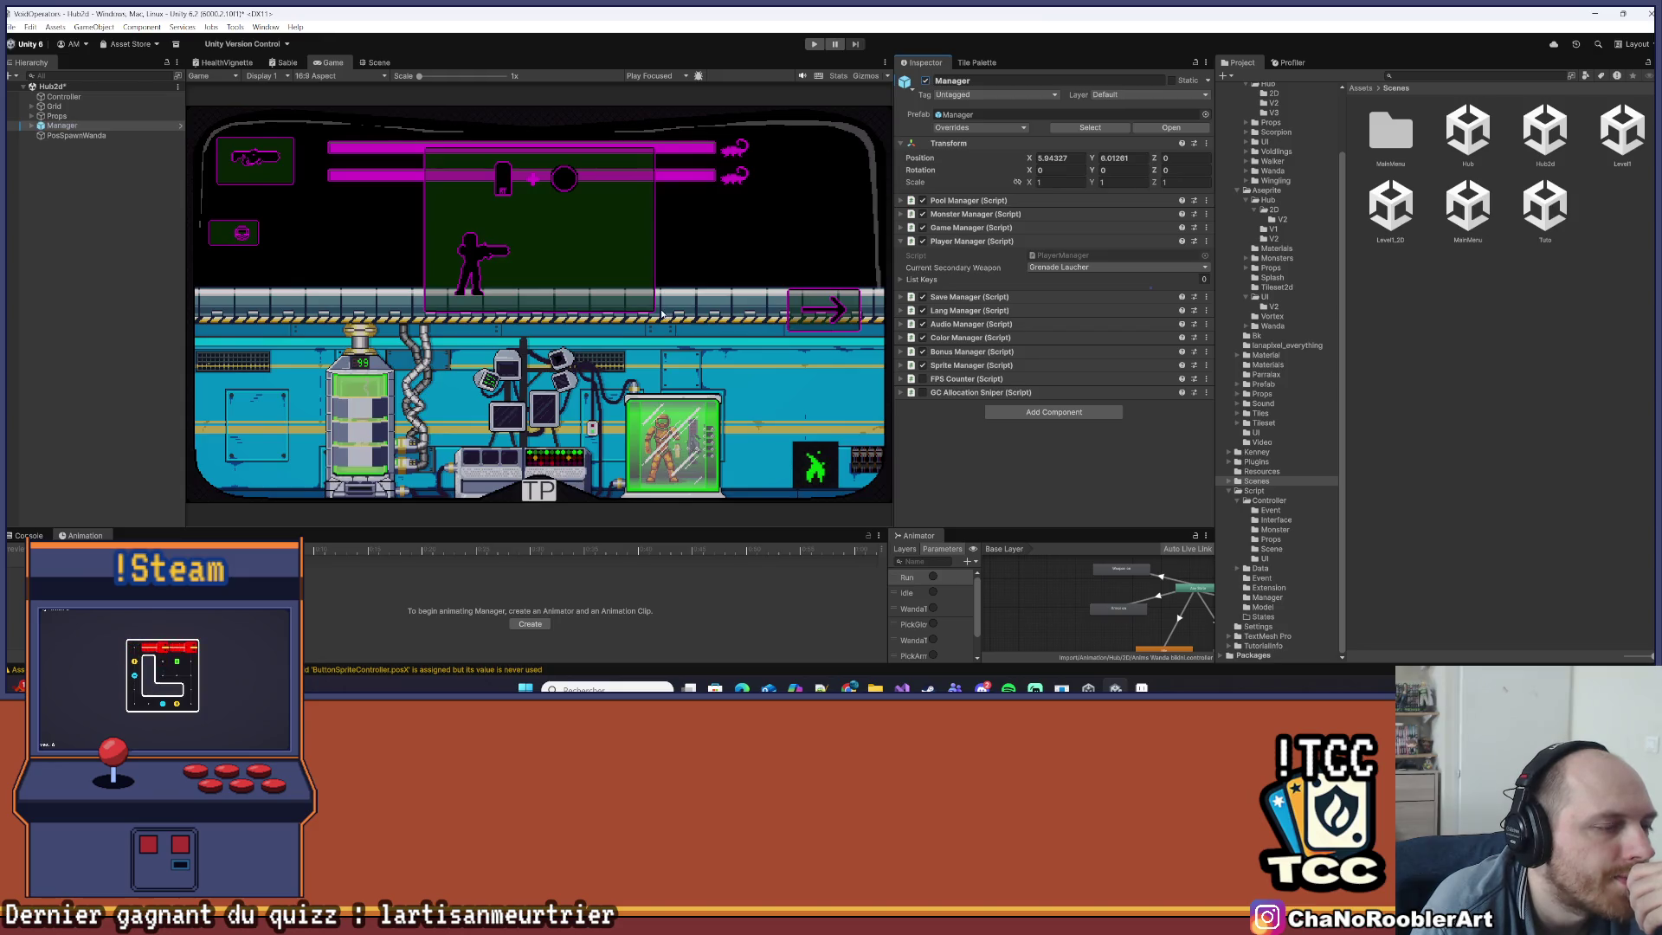
left_click(379, 62)
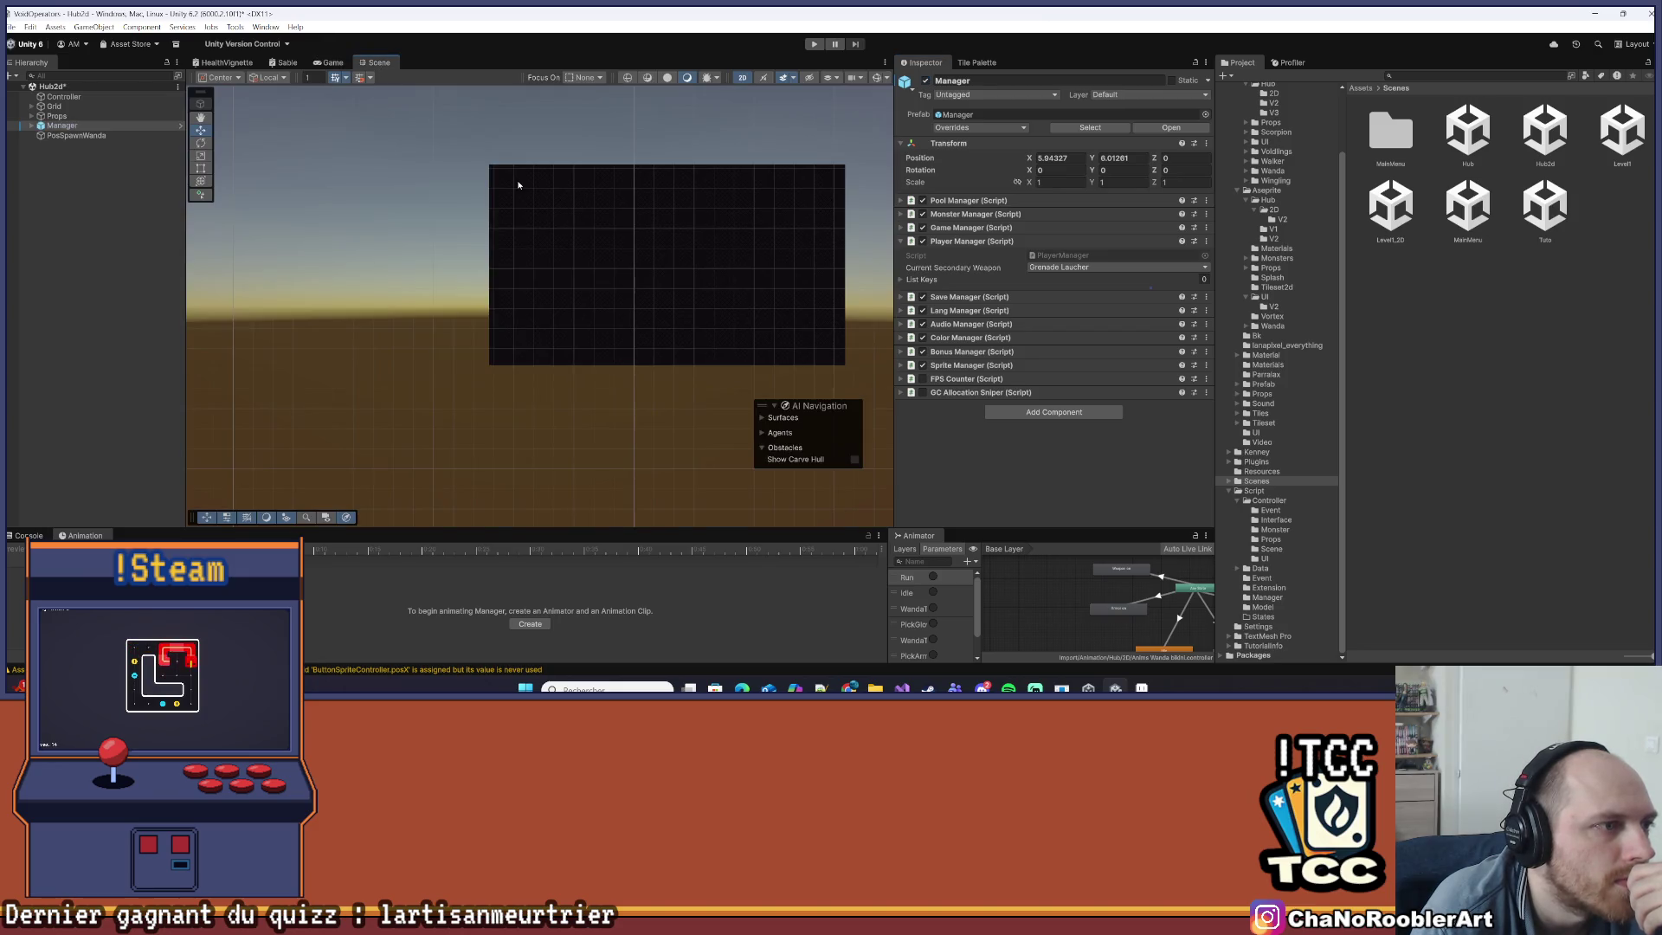
left_click(336, 63)
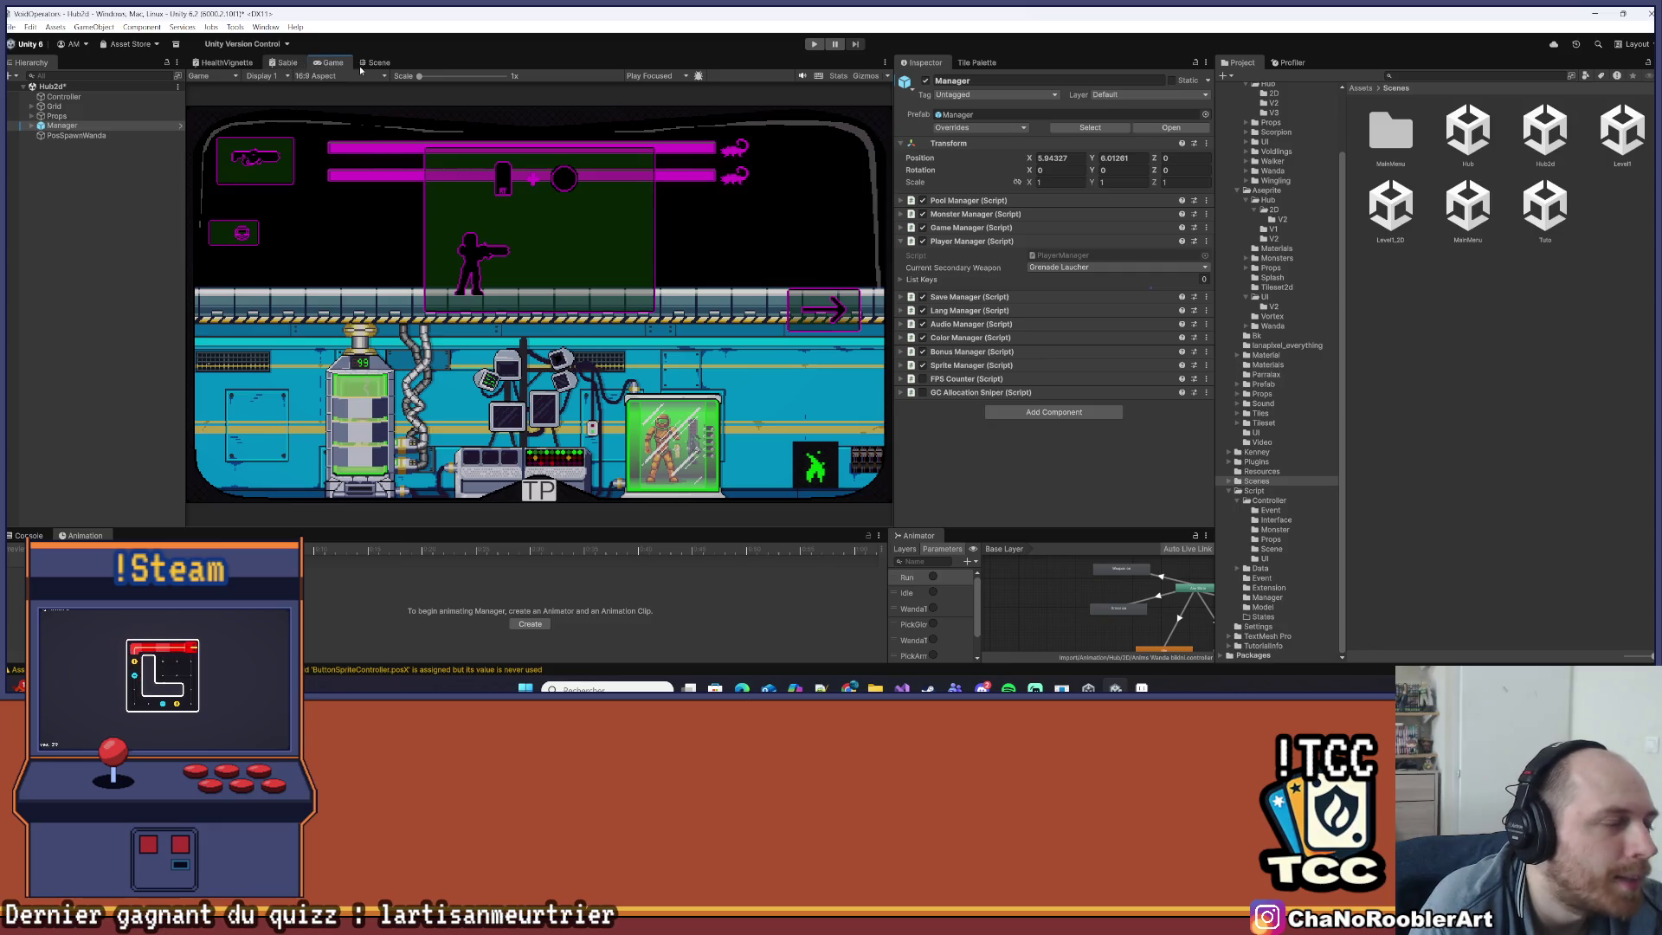
left_click(289, 66)
left_click(366, 65)
left_click(334, 63)
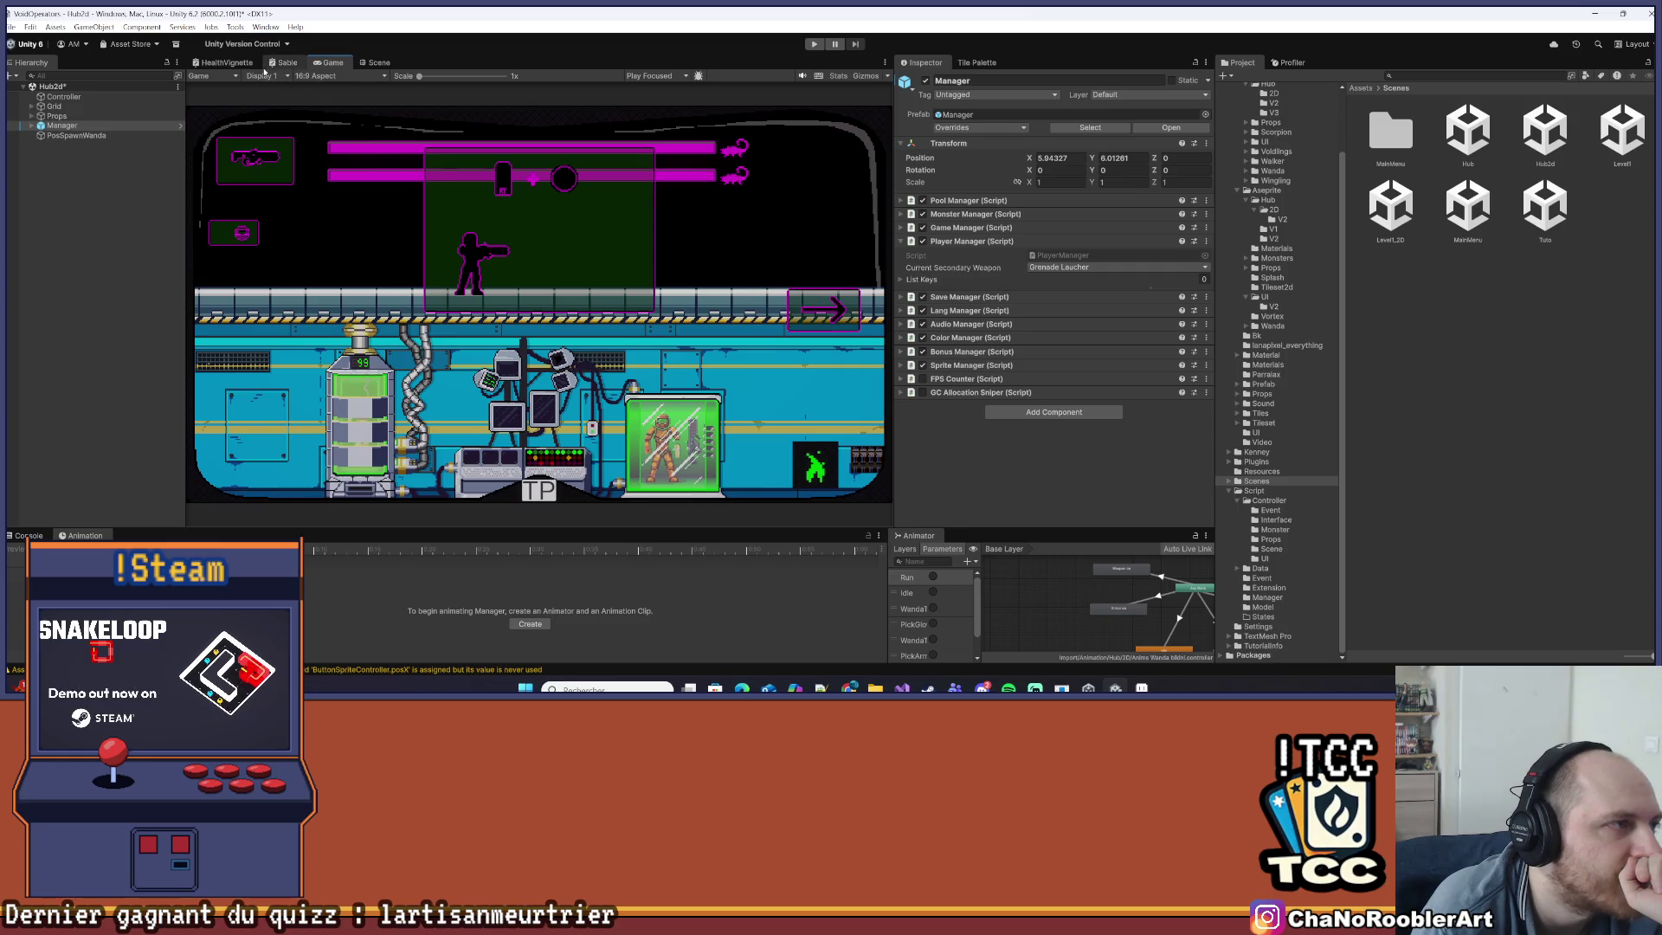
left_click(365, 64)
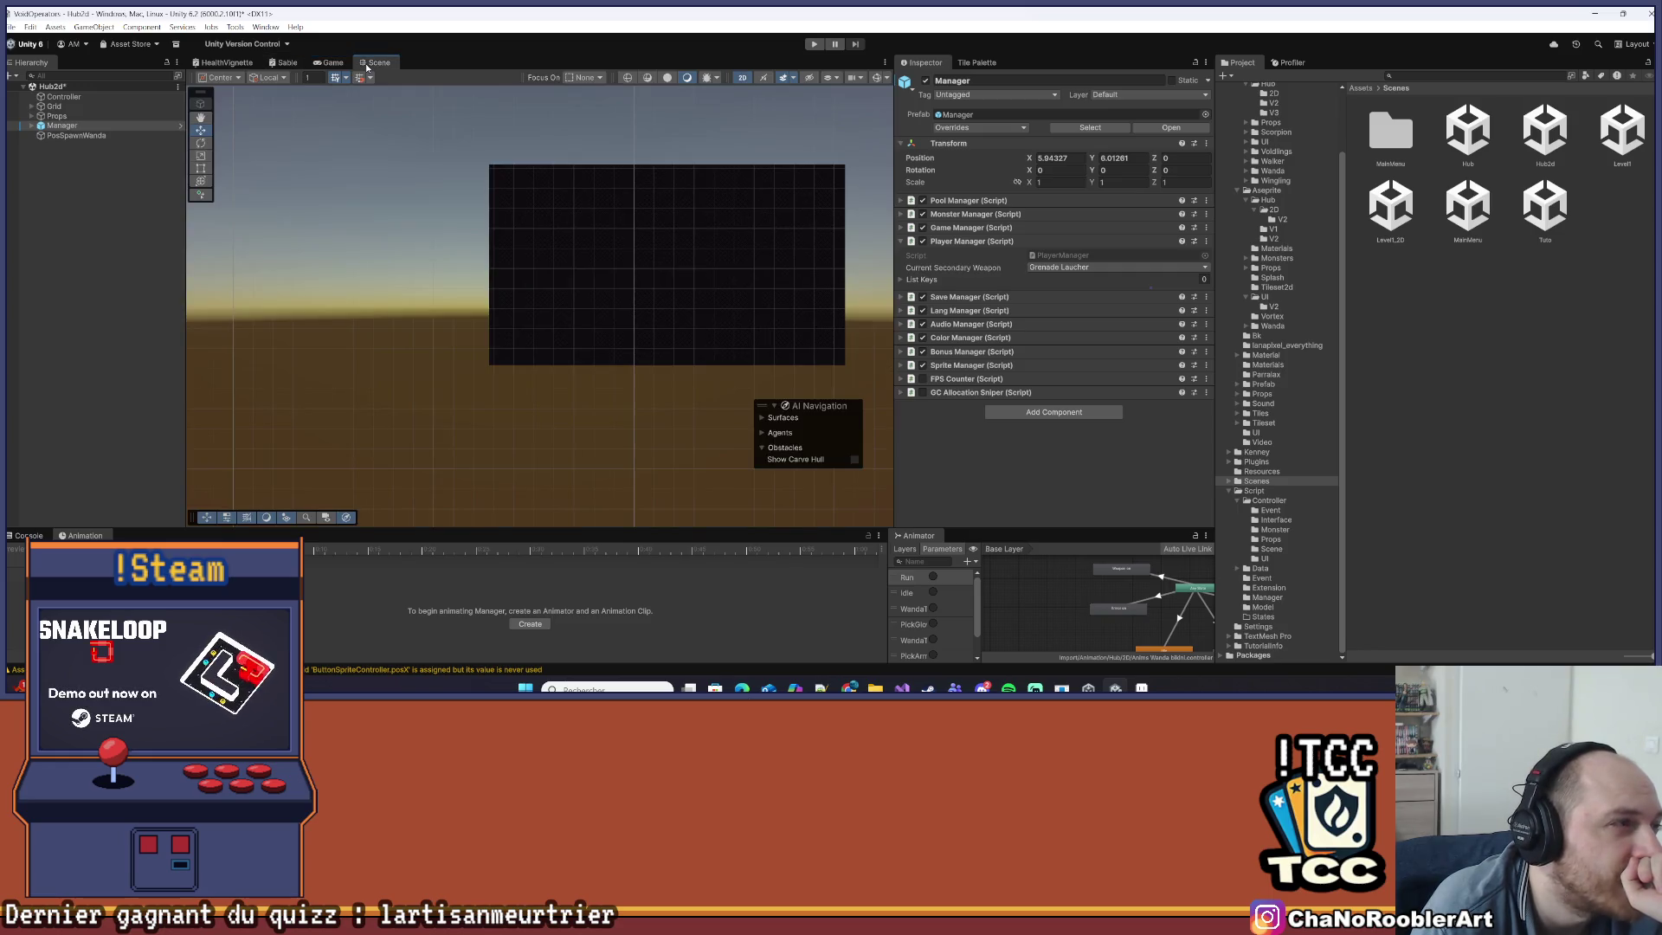
- Save the Hub2d scene and zoom the Scene view onto the hub level strip
left_click(10, 27)
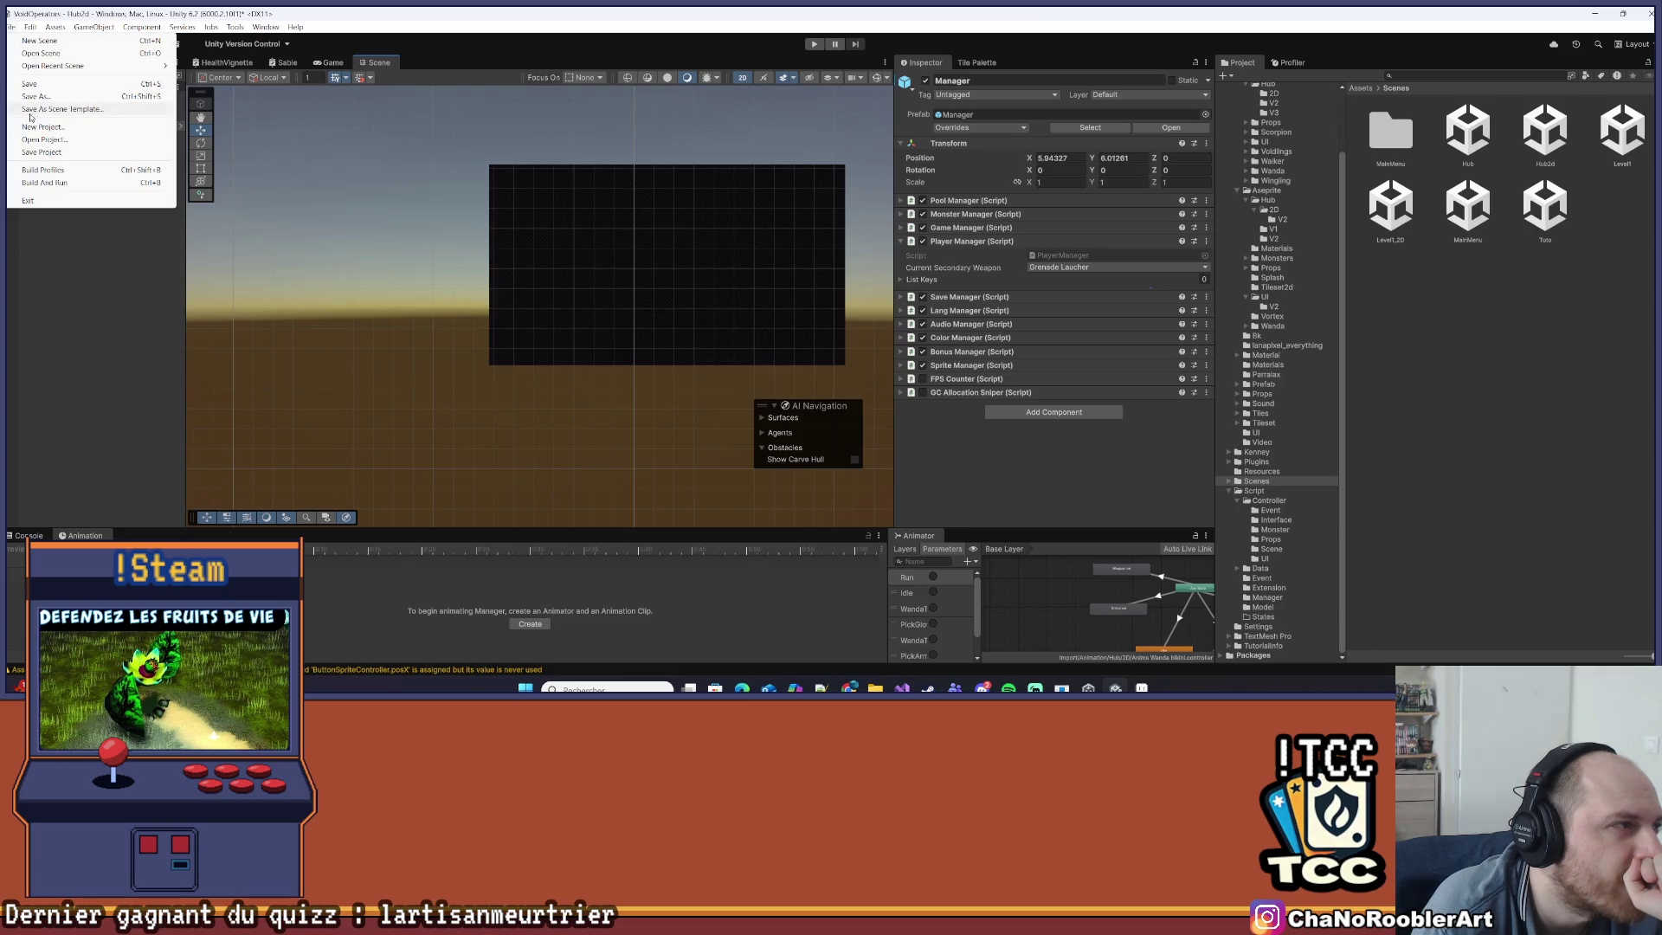
left_click(35, 109)
left_click(73, 130)
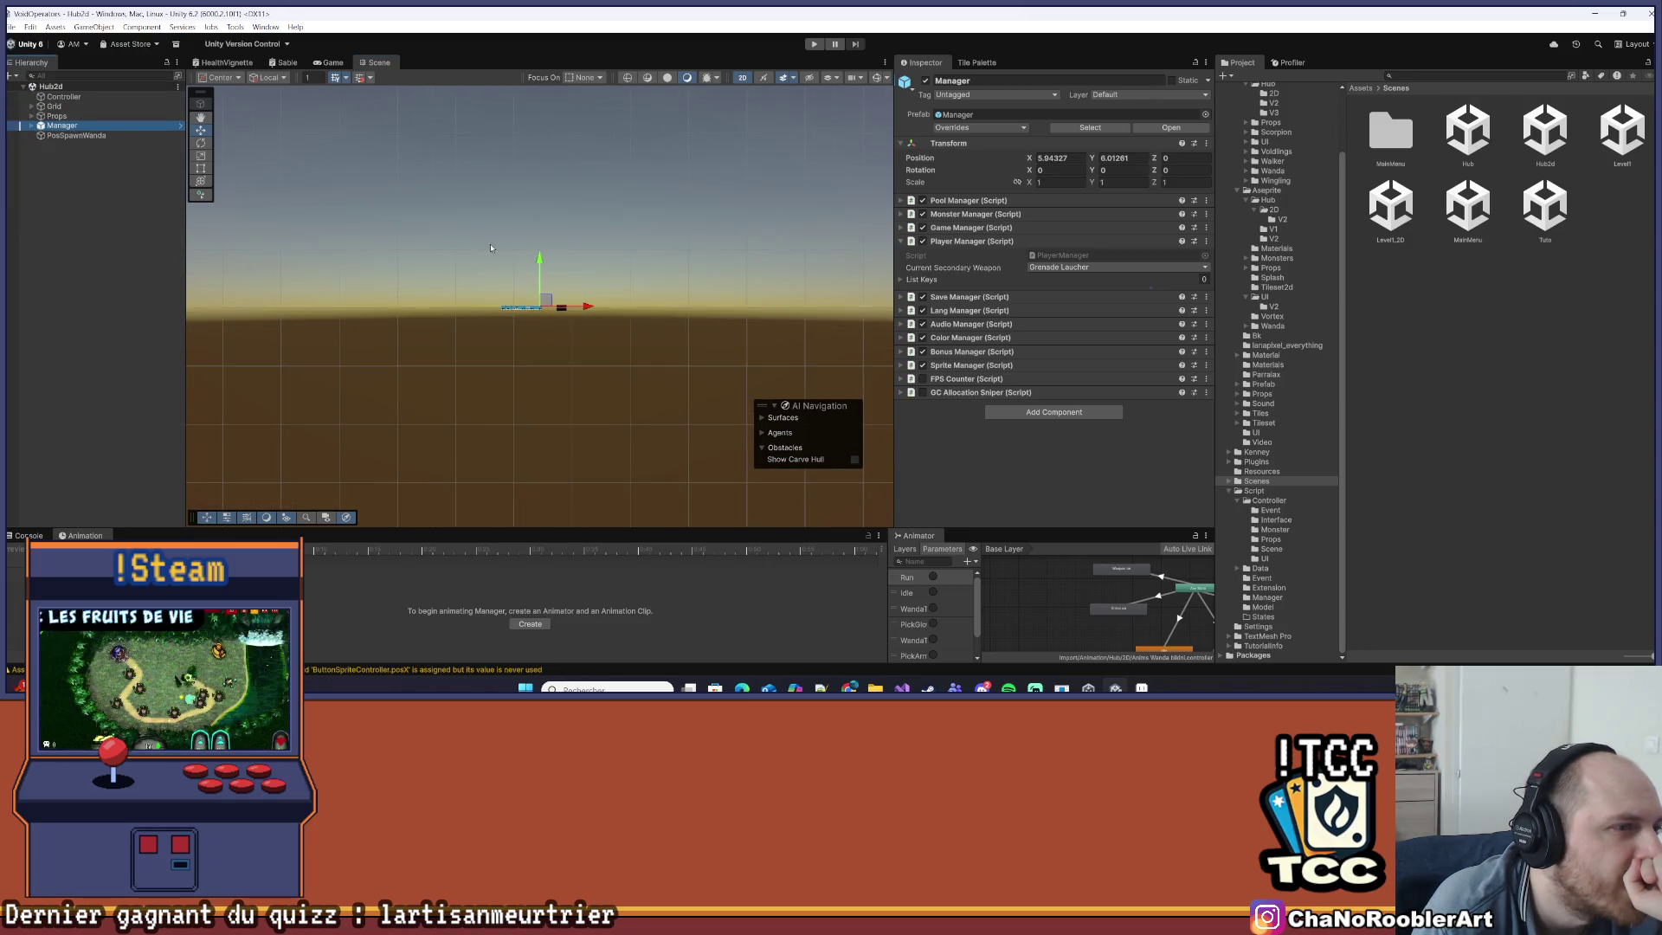
scroll(558, 279, "up", 5)
scroll(559, 279, "up", 8)
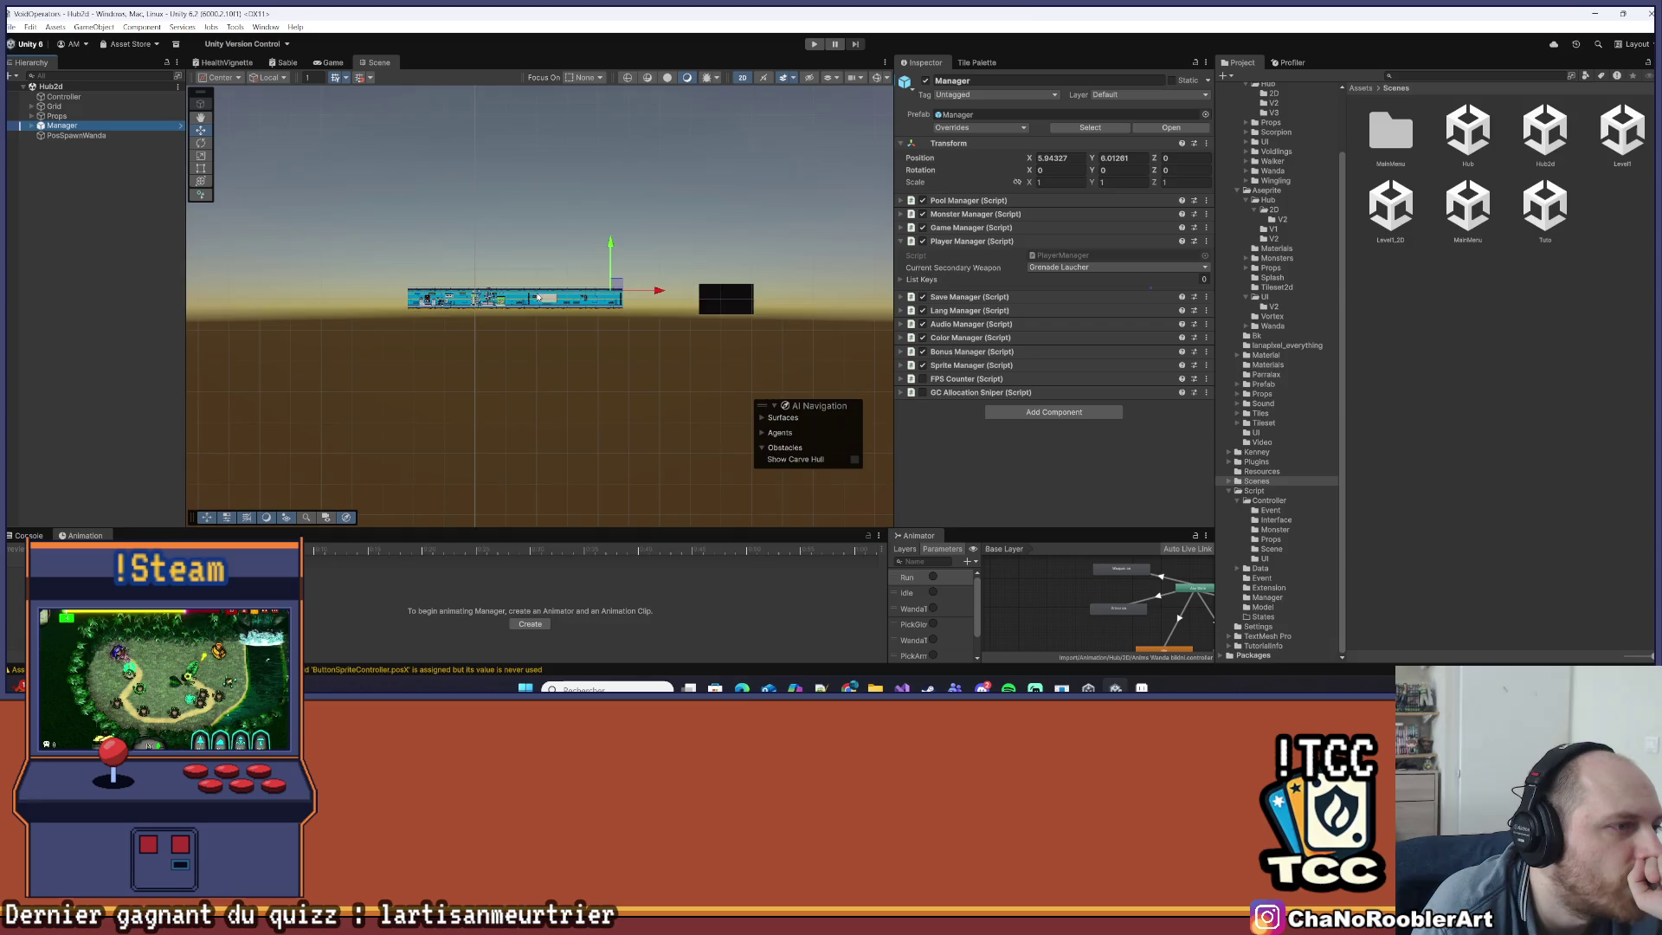
scroll(496, 312, "up", 3)
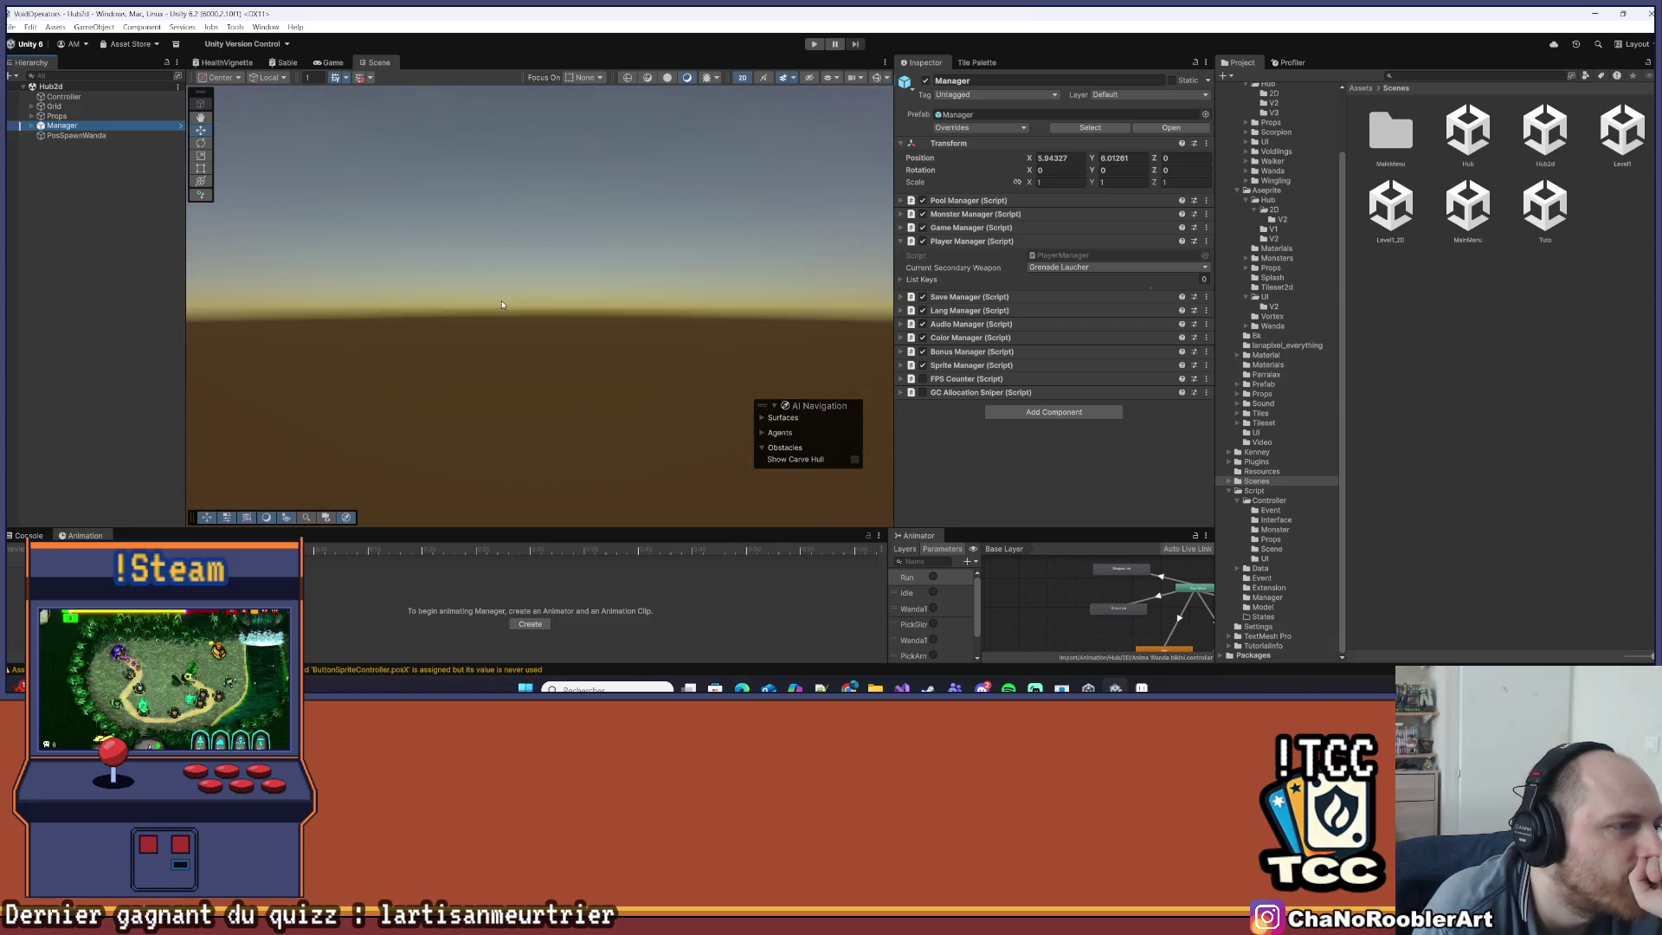
left_click_drag(441, 306, 439, 308)
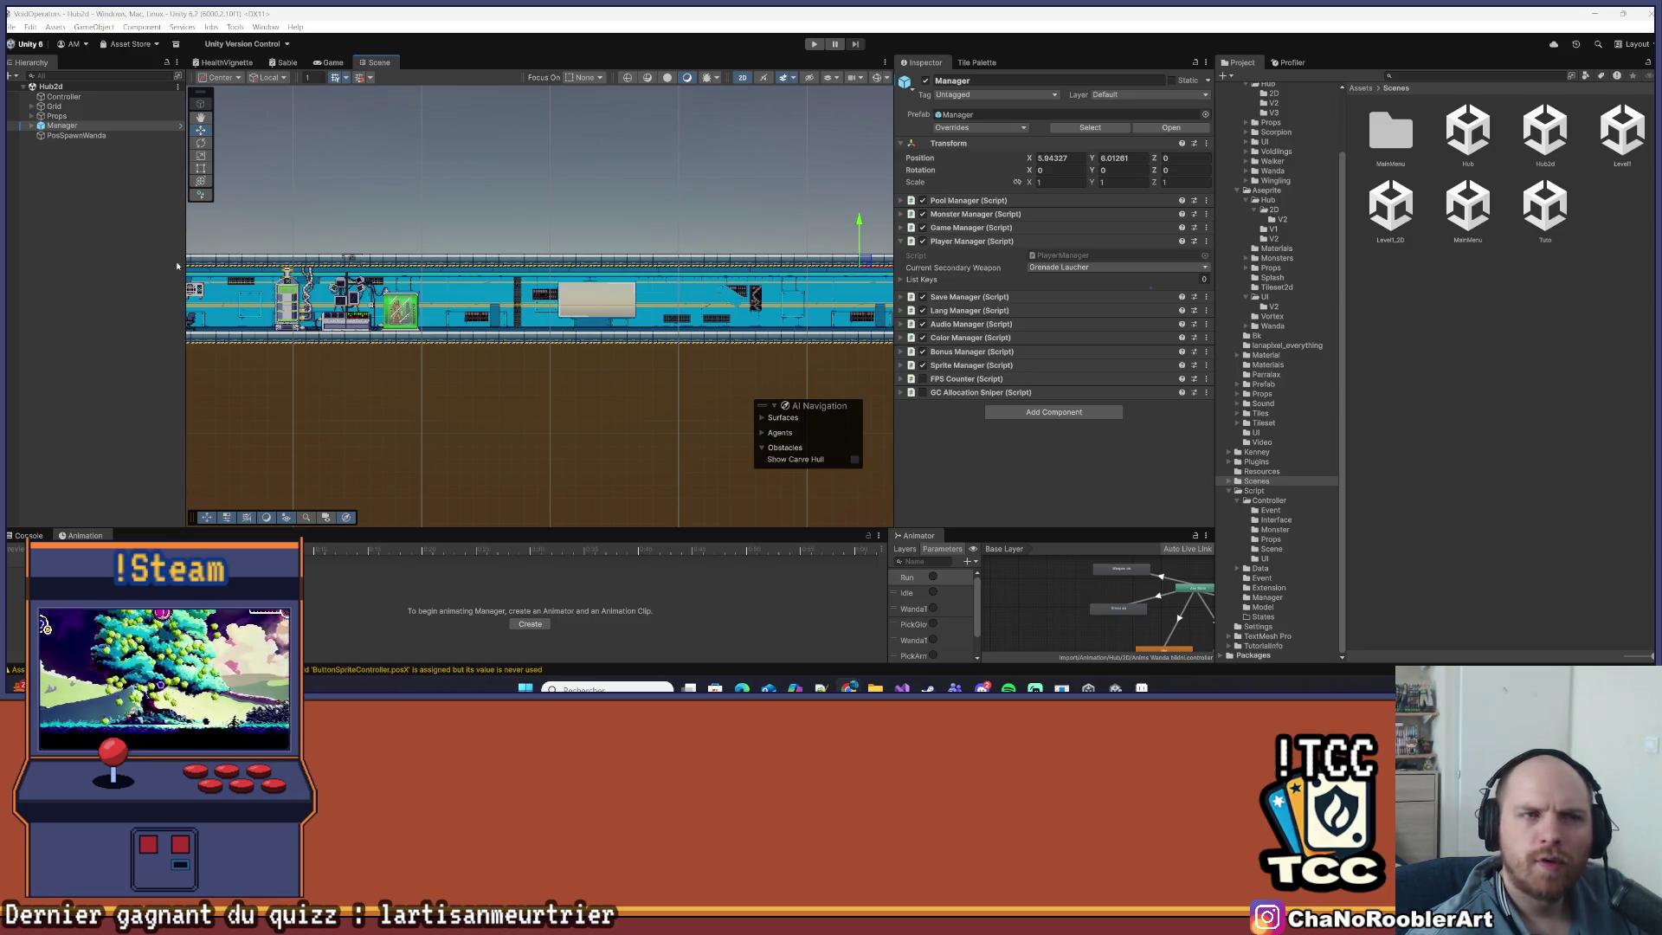
- Save the Hub2d scene again through File > Save
left_click(13, 27)
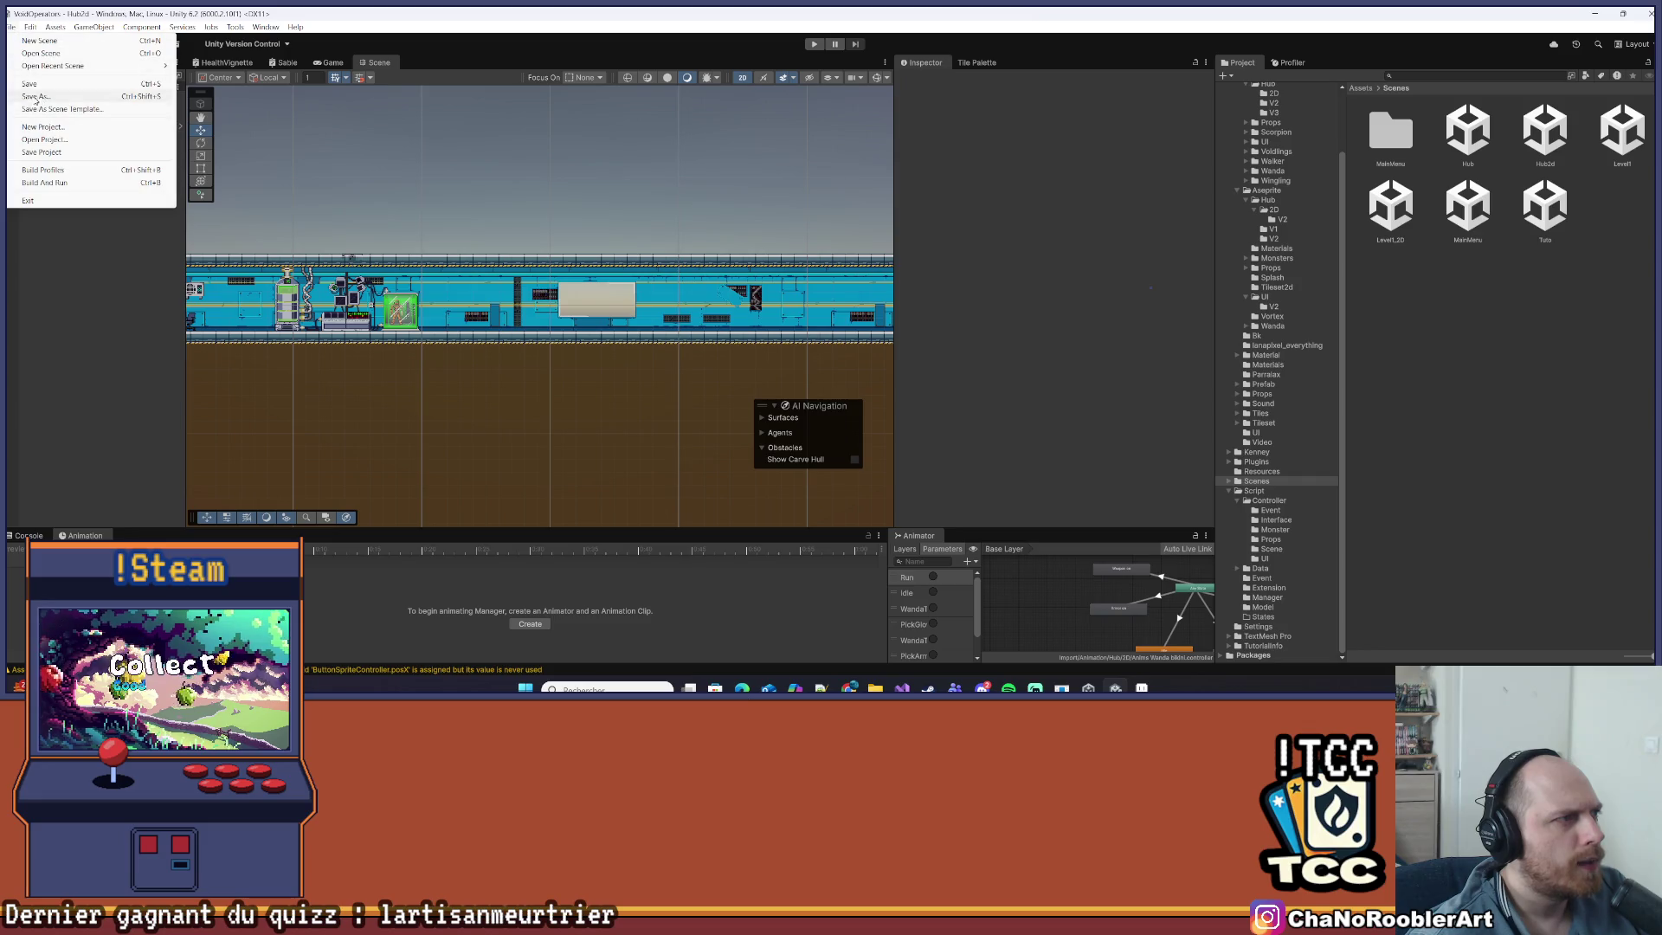
left_click(32, 85)
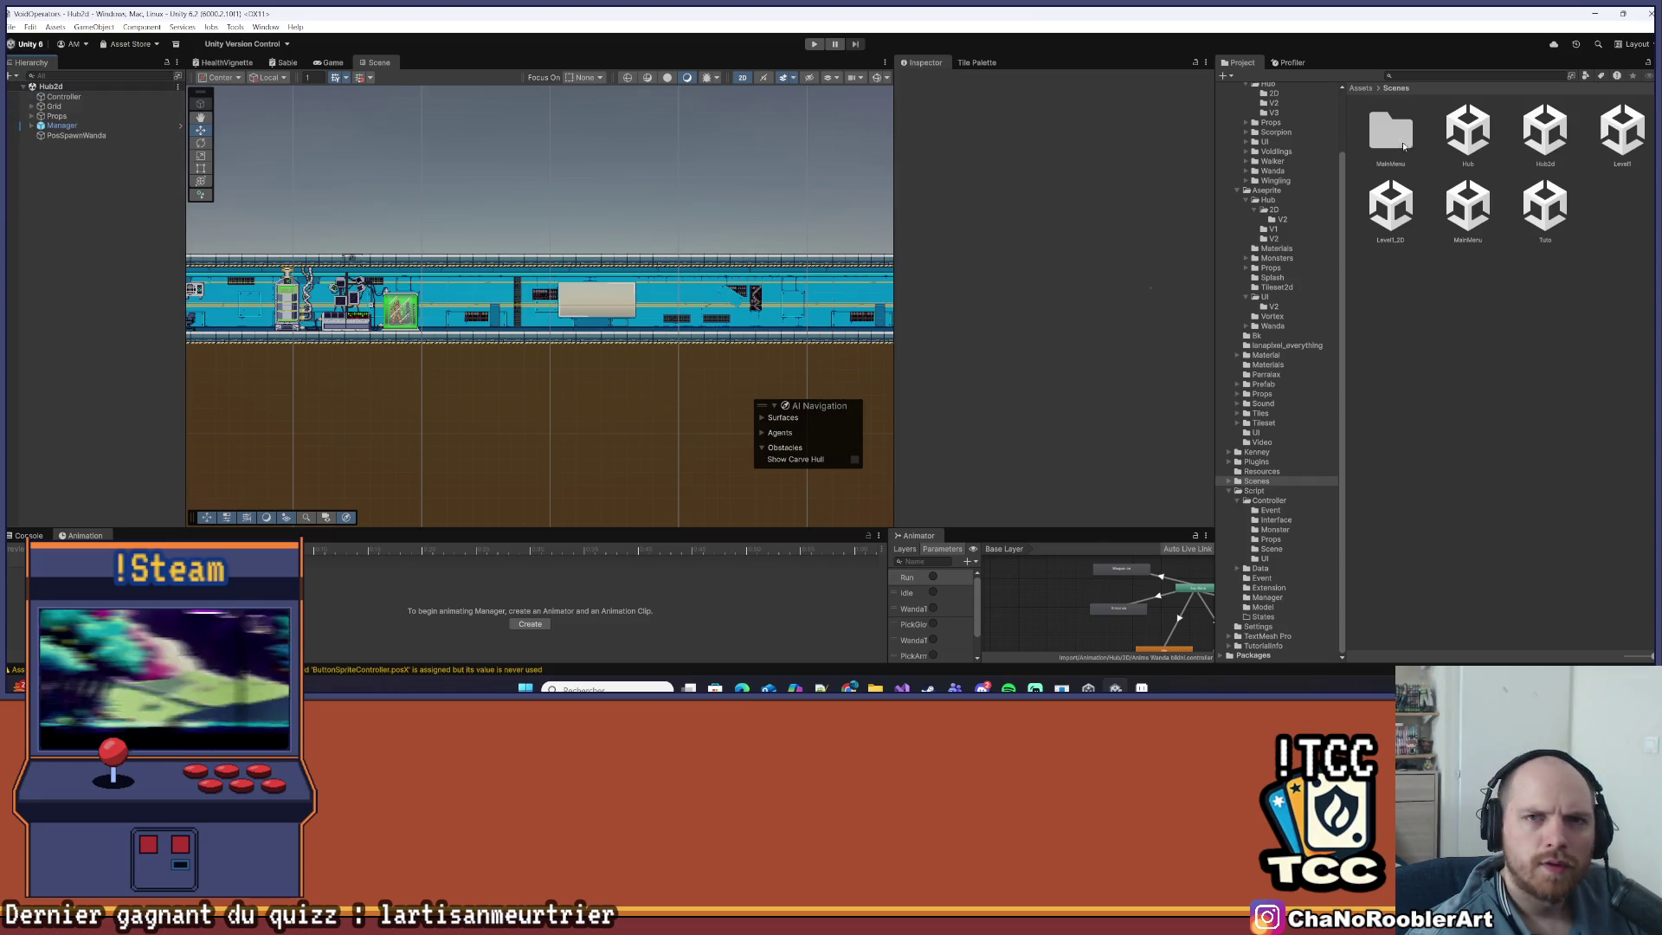